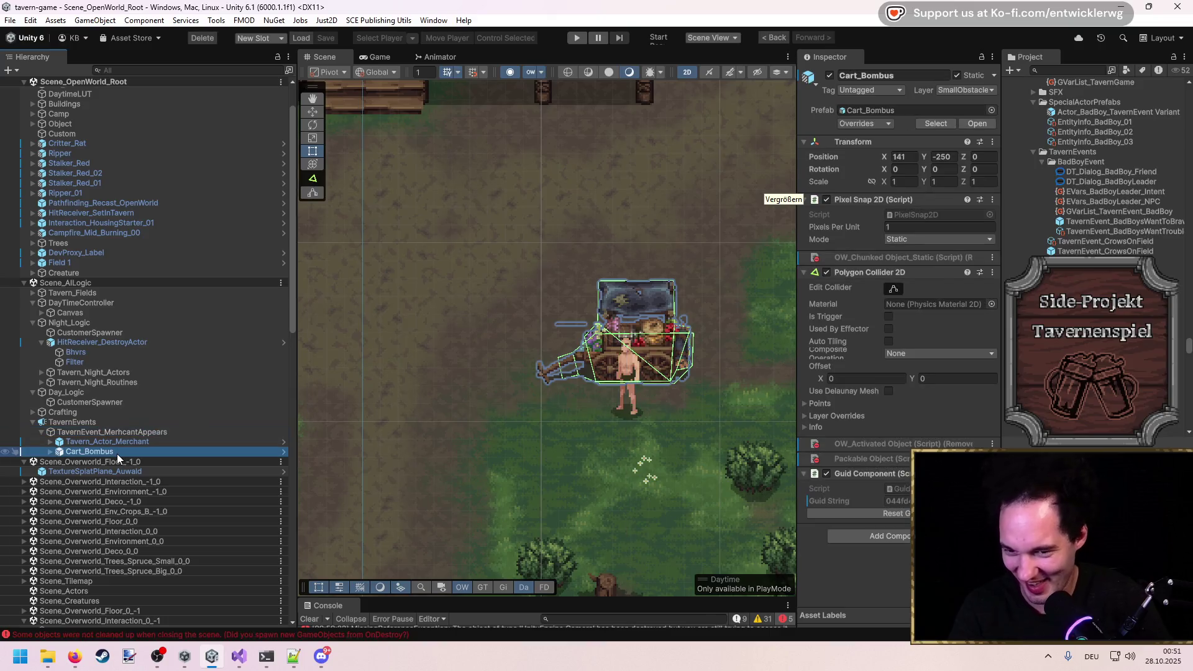
Save the TavernEvent_MerhcantAppears object as a prefab in the TavernEvents project folder.
{"action": "scroll", "coordinate": [447, 413], "scroll_direction": "down", "scroll_amount": 5}
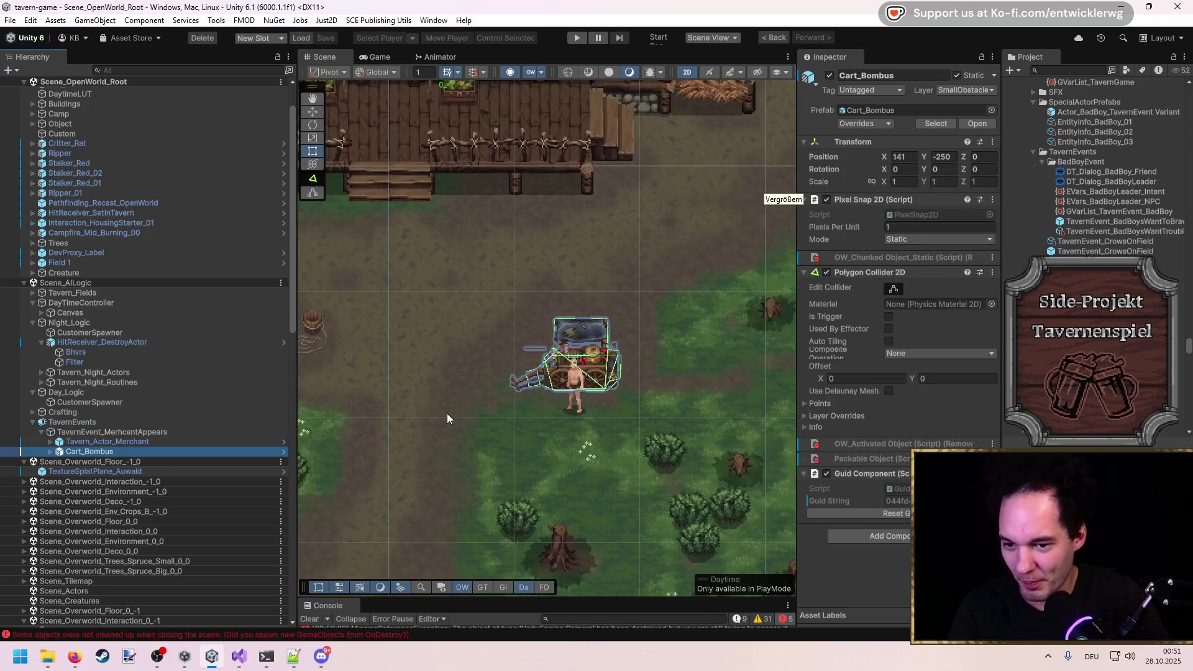
{"action": "left_click", "coordinate": [108, 432]}
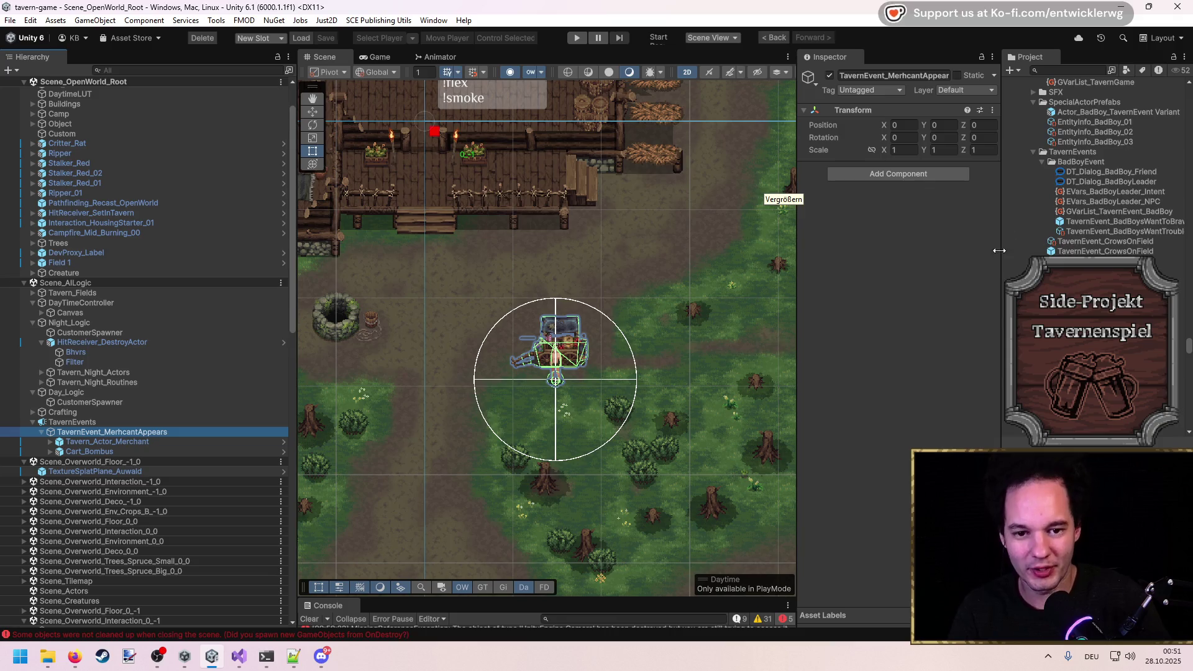
{"action": "left_click", "coordinate": [1043, 161]}
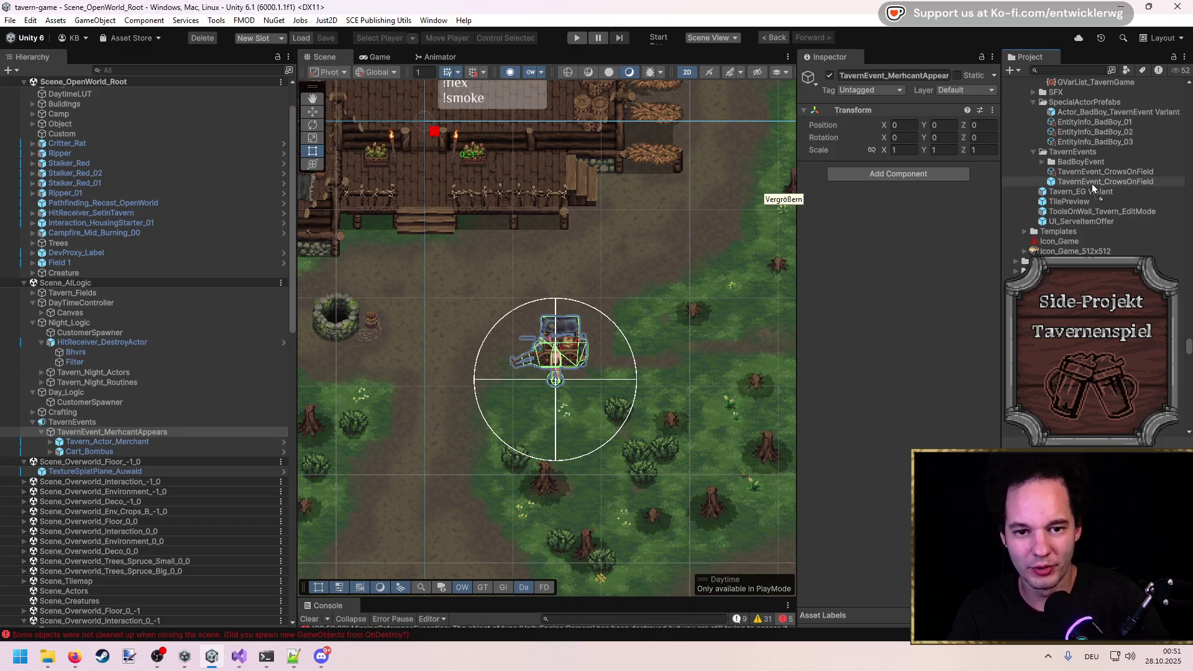
{"action": "left_click_drag", "start_coordinate": [1094, 189], "coordinate": [1096, 191]}
{"action": "left_click_drag", "start_coordinate": [377, 441], "coordinate": [1096, 187]}
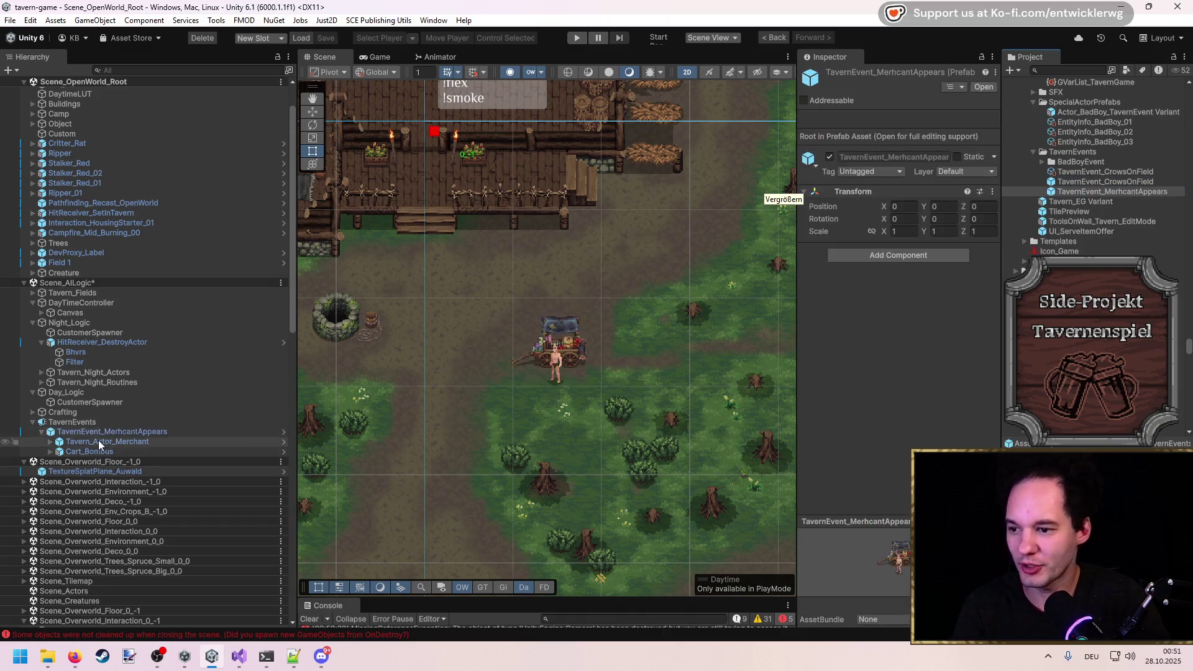
Delete the merchant event object from the scene and select the TavernEvent_CrowsOnField asset.
{"action": "left_click", "coordinate": [102, 432]}
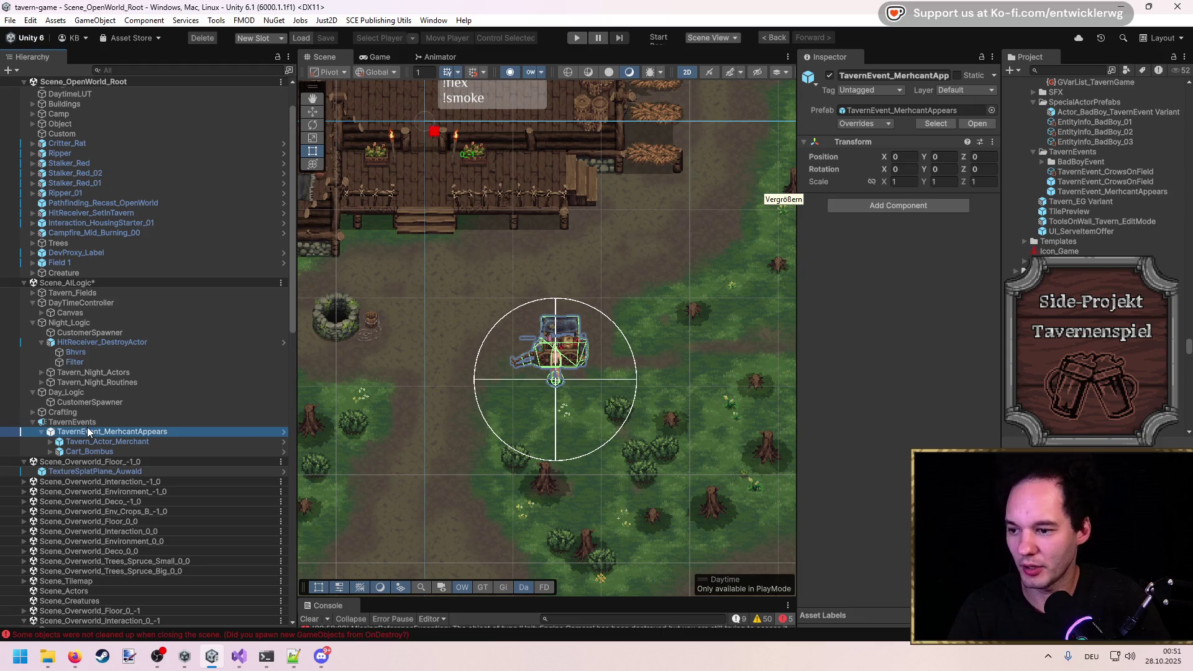
{"action": "left_click", "coordinate": [87, 423]}
{"action": "left_click", "coordinate": [92, 432]}
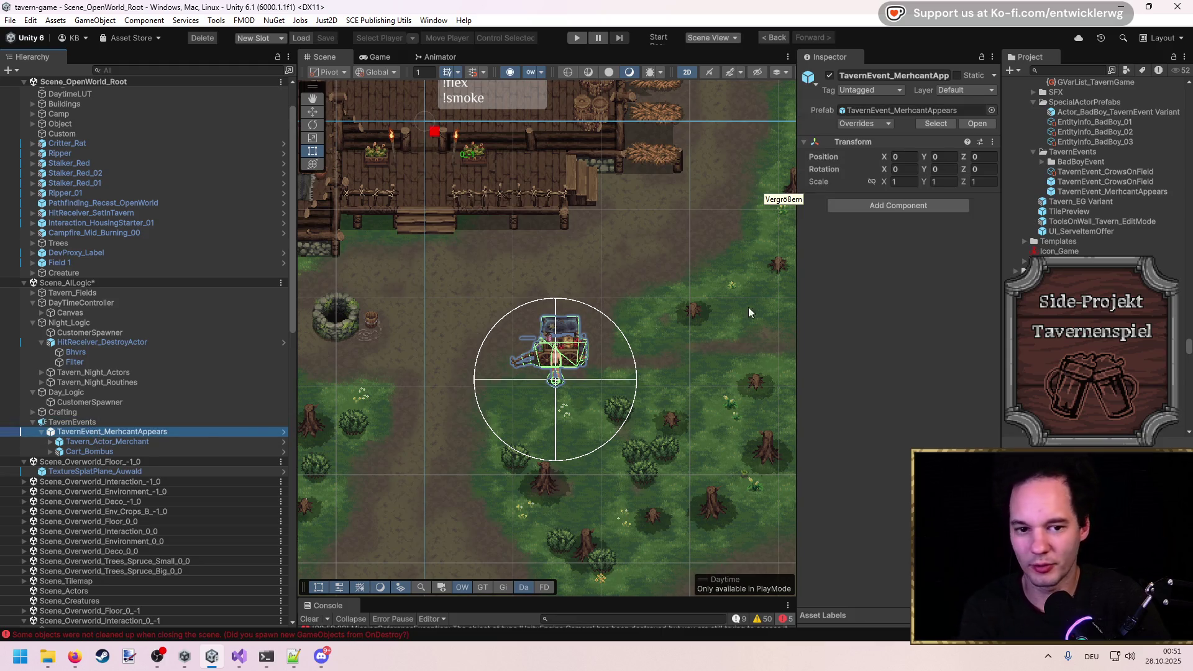
{"action": "key", "text": "Delete"}
{"action": "left_click", "coordinate": [1102, 176]}
Duplicate the CrowsOnField event asset and rename the copy TavernEvent_MerchantAppears.
{"action": "key", "text": "ctrl+d"}
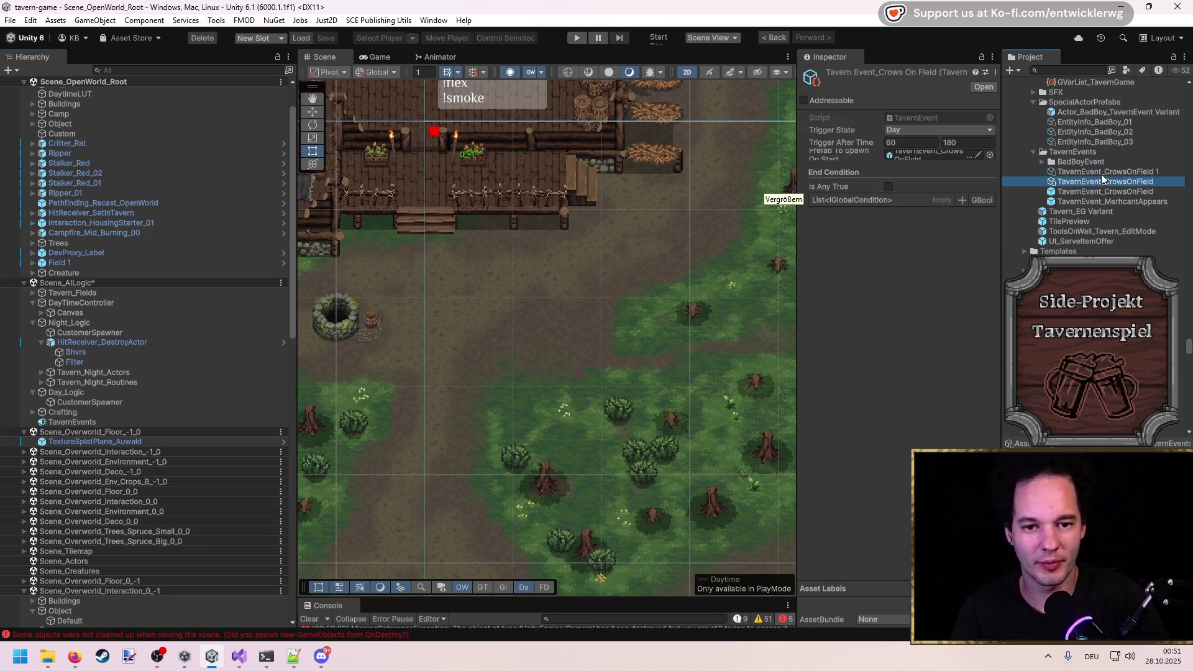
{"action": "left_click_drag", "start_coordinate": [1178, 174], "coordinate": [1095, 172]}
{"action": "type", "text": "M"}
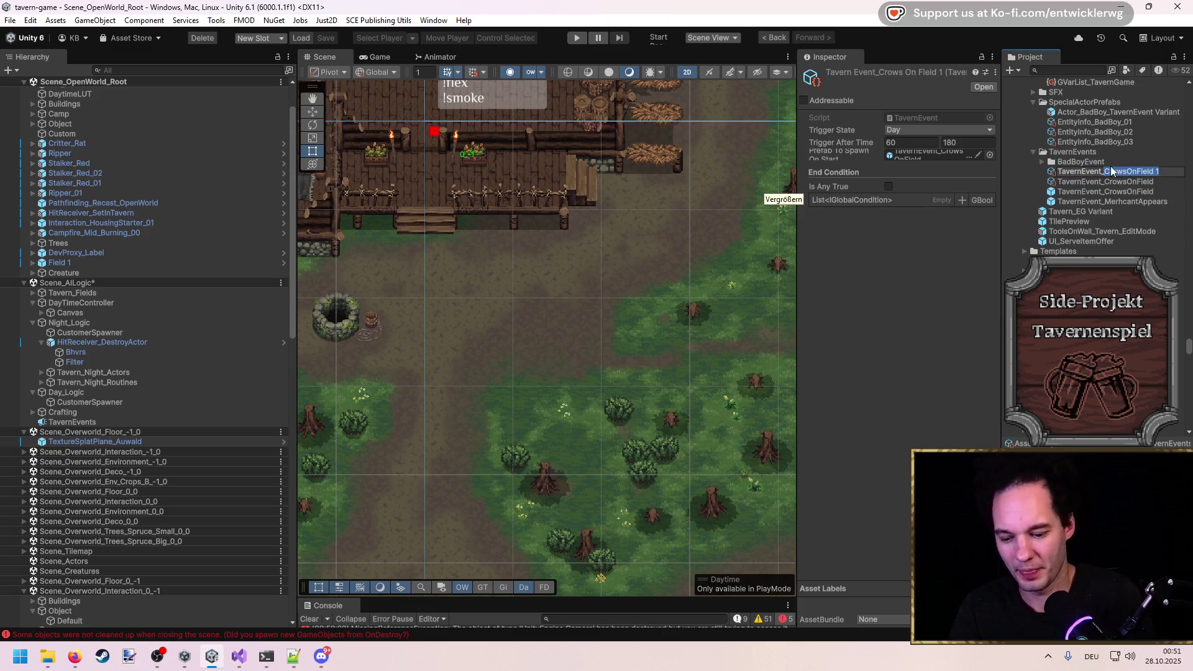
{"action": "type", "text": "erchantAppears"}
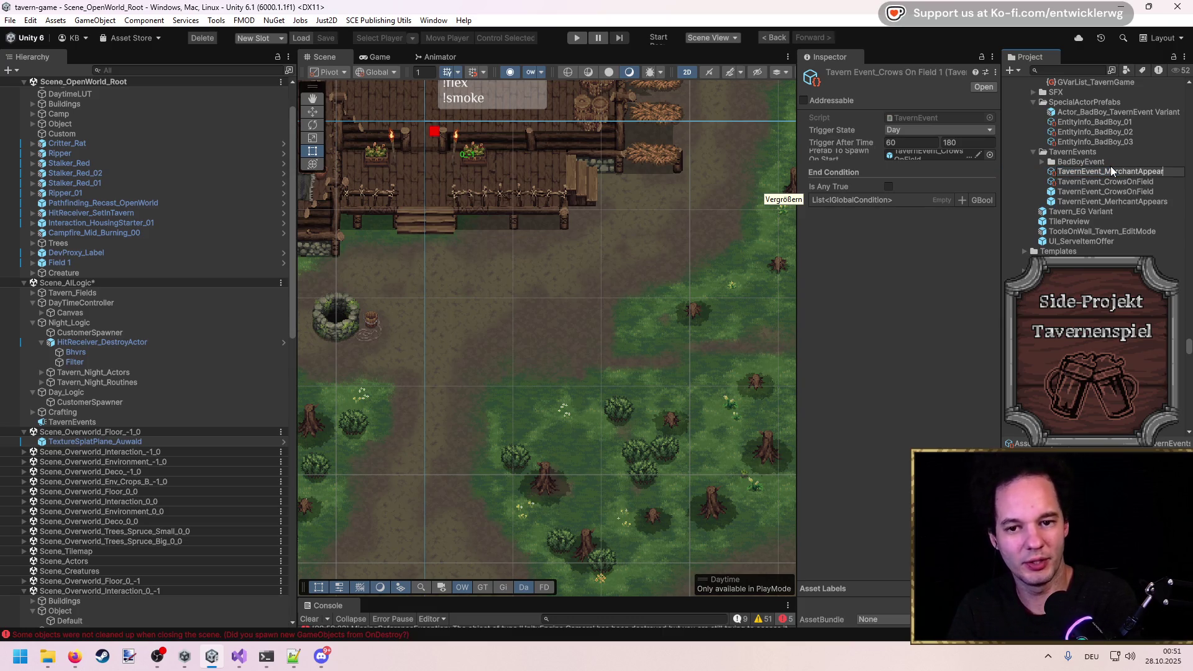
{"action": "key", "text": "Return"}
Set Trigger After Time to 0 and 0 and assign the merchant prefab as Prefab To Spawn.
{"action": "left_click", "coordinate": [900, 144]}
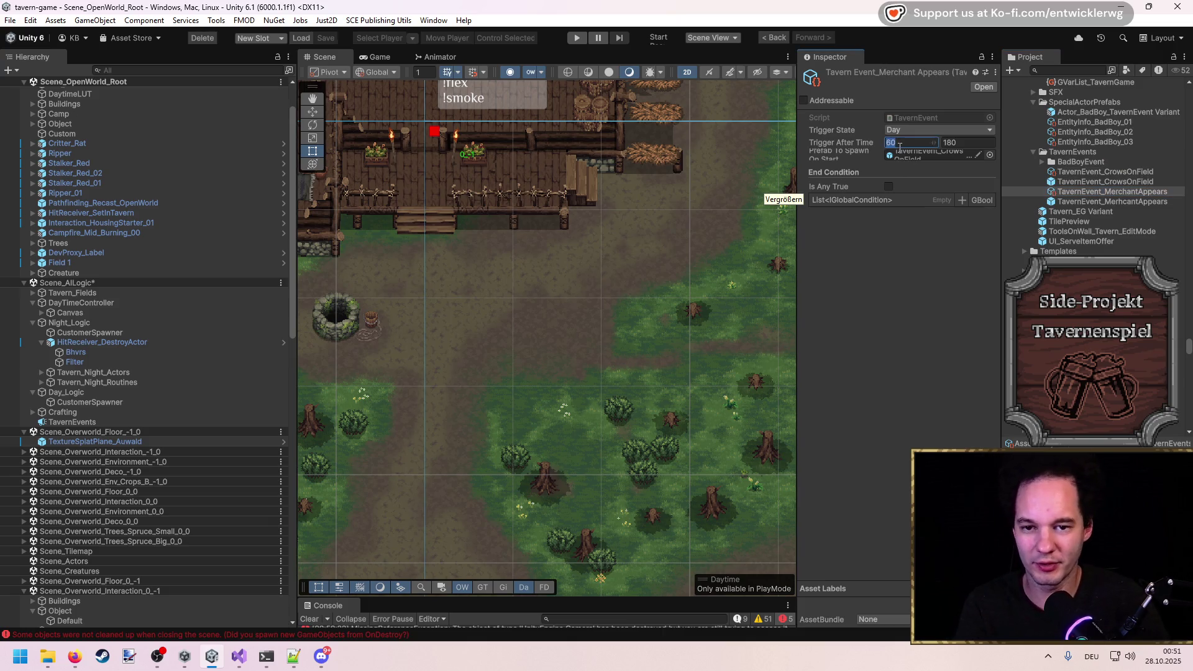
{"action": "type", "text": "0"}
{"action": "left_click", "coordinate": [956, 142]}
{"action": "type", "text": "0"}
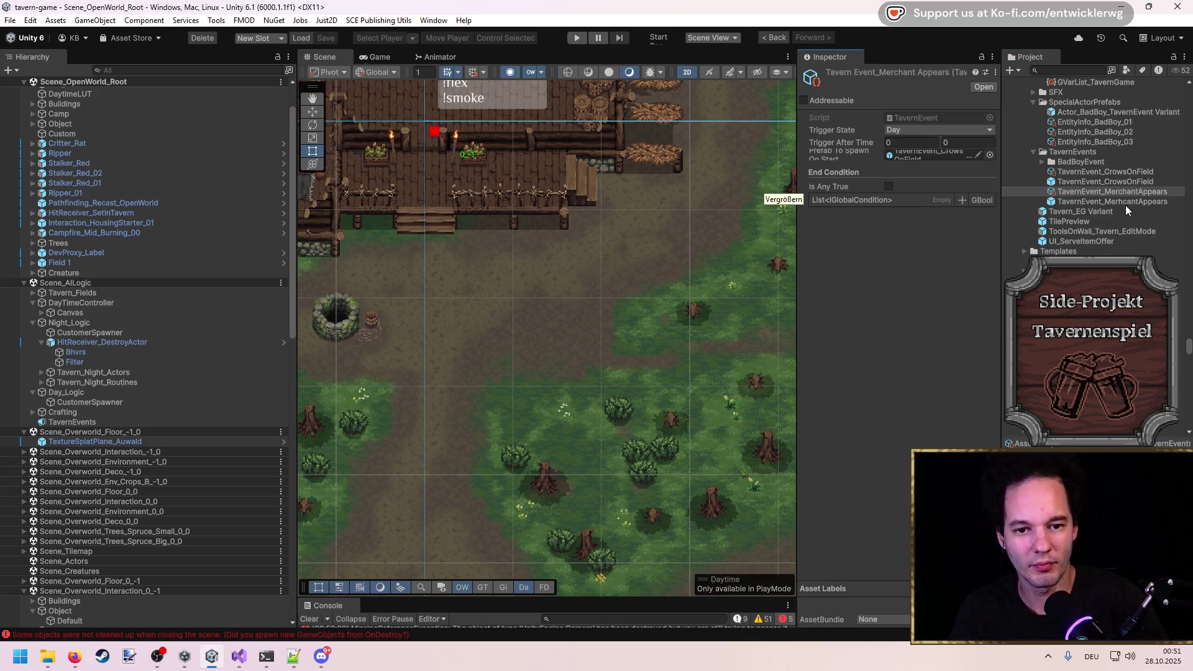
{"action": "mouse_move", "coordinate": [1118, 203]}
{"action": "left_mouse_down"}
{"action": "mouse_move", "coordinate": [875, 197]}
{"action": "mouse_move", "coordinate": [929, 155]}
{"action": "left_mouse_up"}
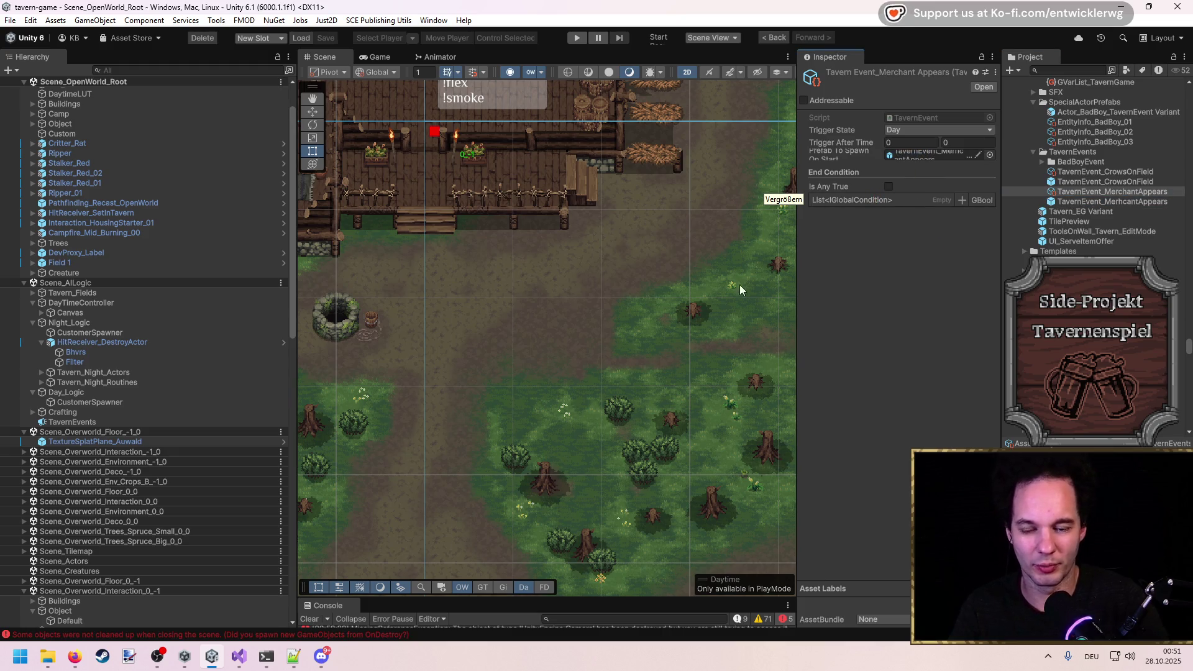
{"action": "left_click_drag", "start_coordinate": [428, 337], "coordinate": [646, 466]}
{"action": "scroll", "coordinate": [554, 273], "scroll_direction": "up", "scroll_amount": 5}
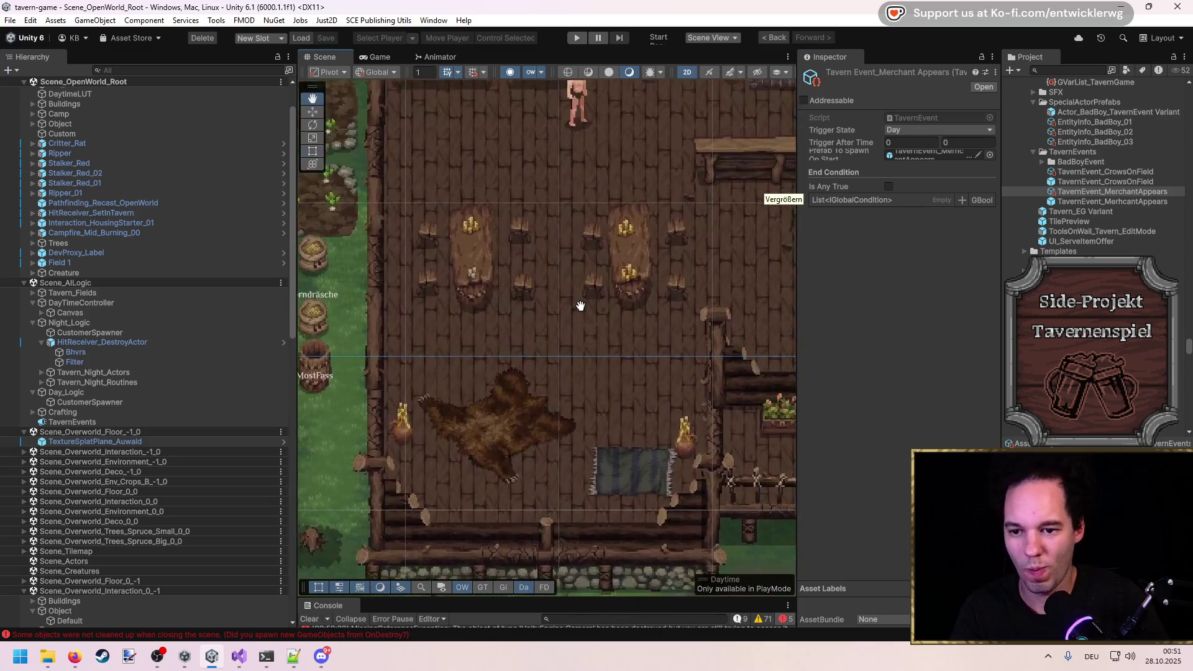
{"action": "scroll", "coordinate": [564, 227], "scroll_direction": "up", "scroll_amount": 2}
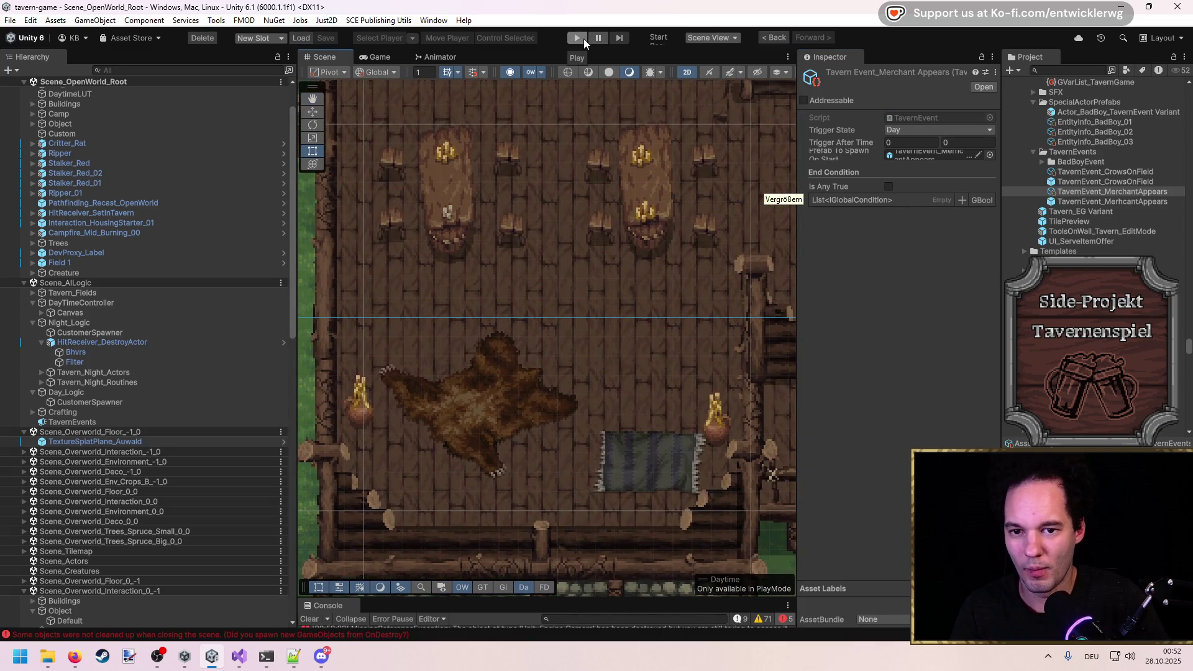
After a brief play test, add a new Random Events slot on TavernEvents holding TavernEvent_MerchantAppears.
{"action": "left_click", "coordinate": [577, 38]}
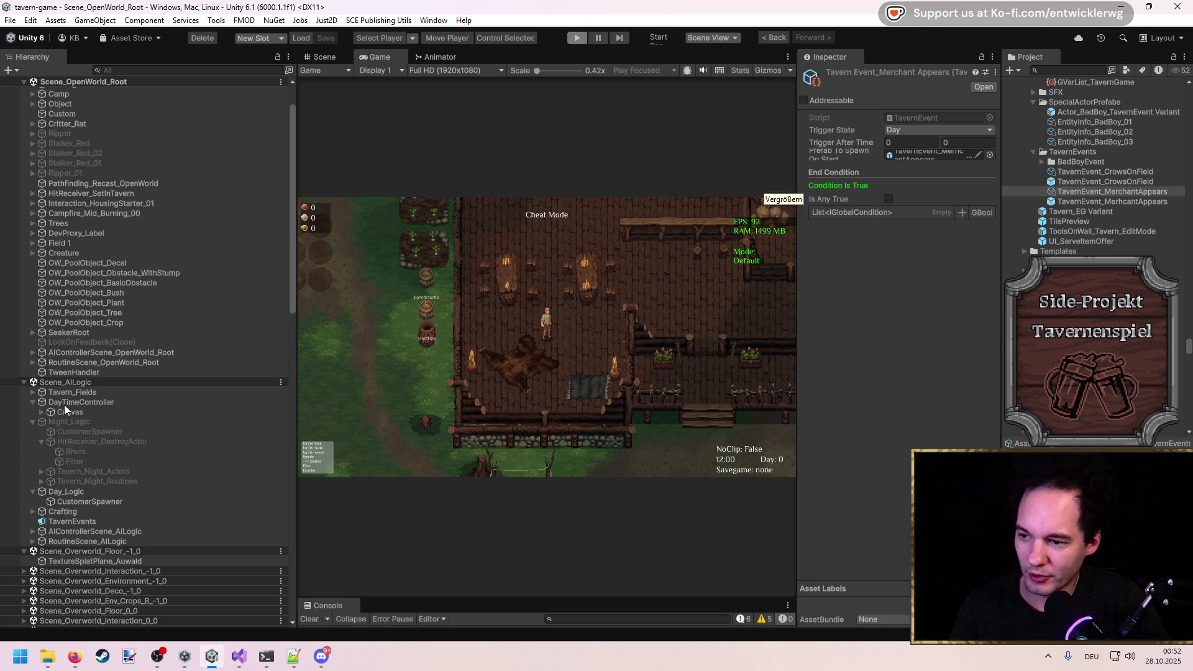
{"action": "key", "text": "ctrl+p"}
{"action": "left_click", "coordinate": [100, 422]}
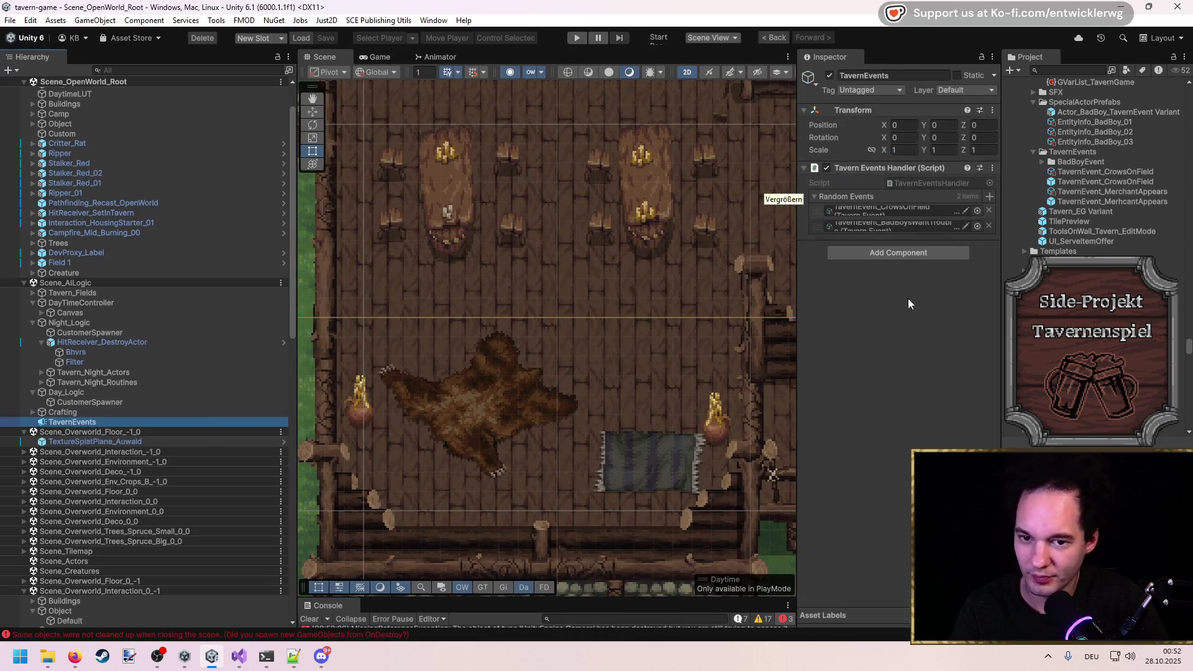
{"action": "left_click", "coordinate": [989, 196]}
{"action": "left_click", "coordinate": [1185, 201]}
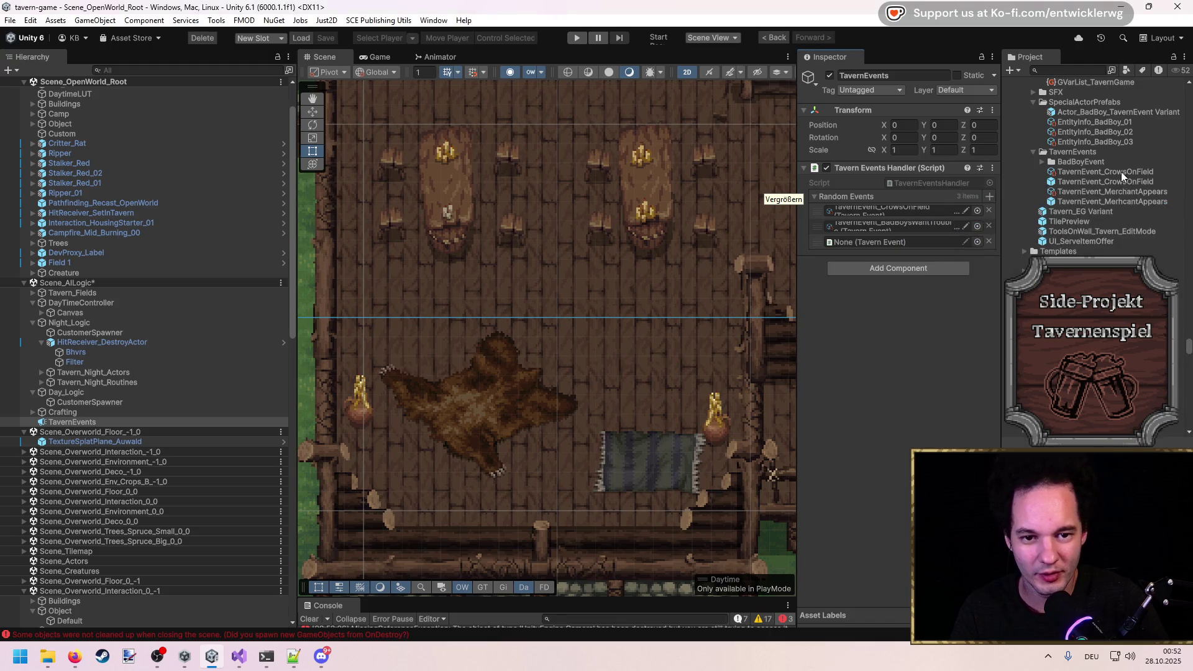
{"action": "left_click_drag", "start_coordinate": [1118, 196], "coordinate": [920, 241]}
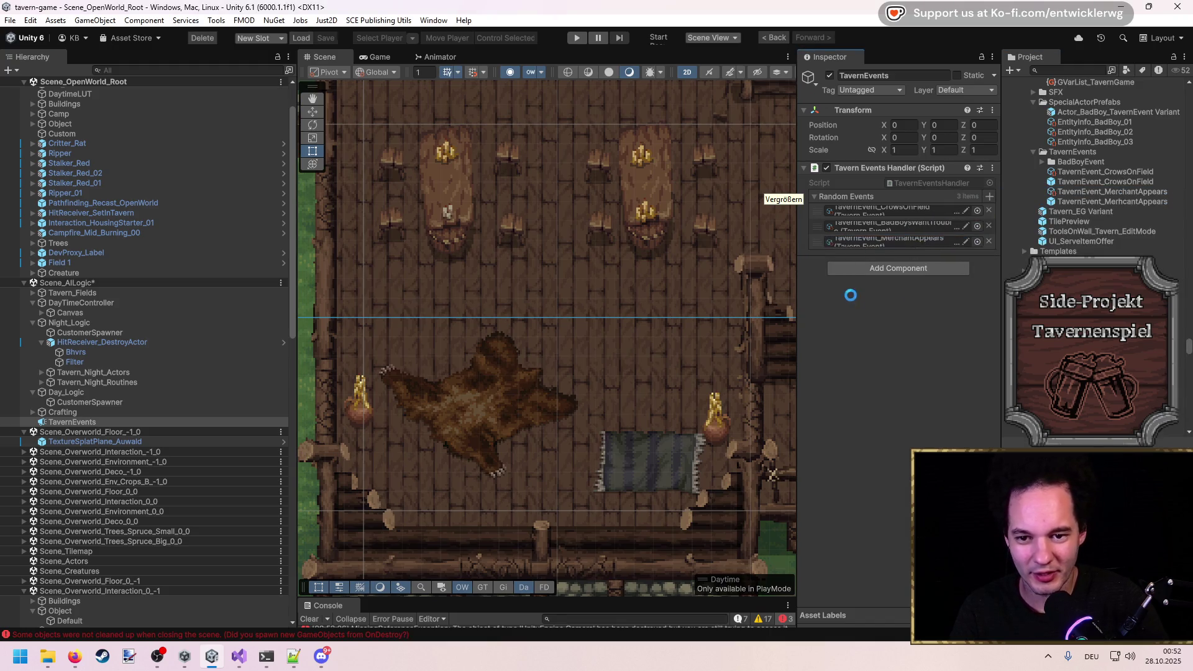
{"action": "mouse_move", "coordinate": [789, 274]}
{"action": "left_mouse_down"}
{"action": "mouse_move", "coordinate": [671, 274]}
{"action": "mouse_move", "coordinate": [840, 278]}
{"action": "left_mouse_up"}
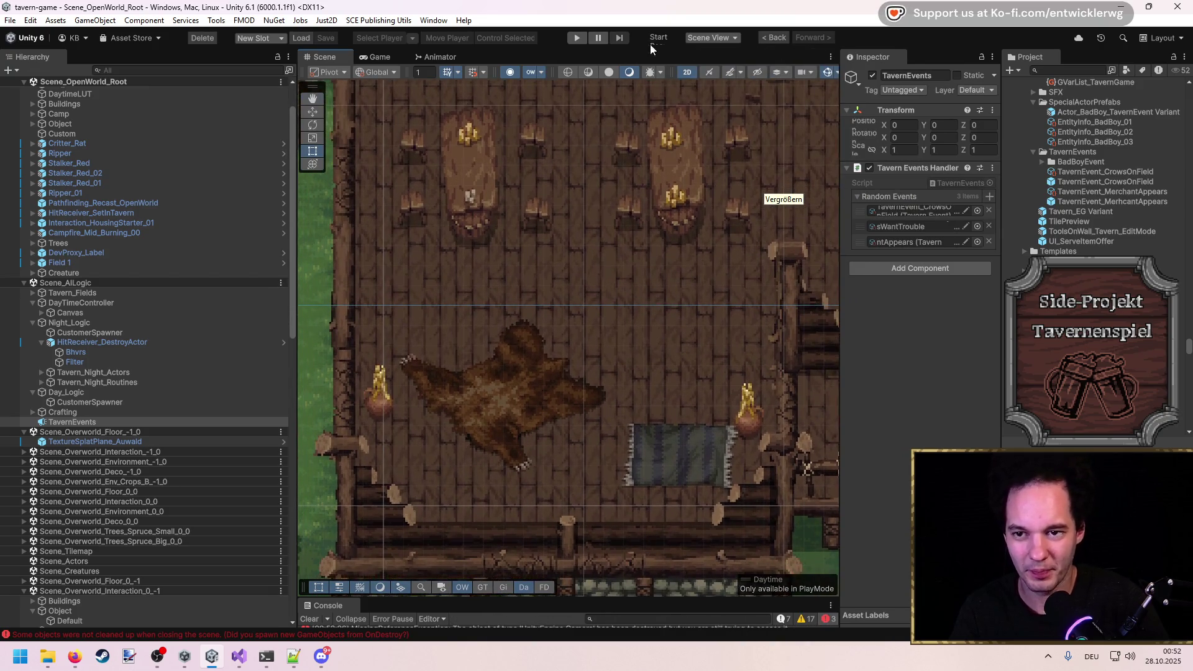
Play-test the merchant event, walking the character out of the tavern and back in.
{"action": "left_click", "coordinate": [579, 37]}
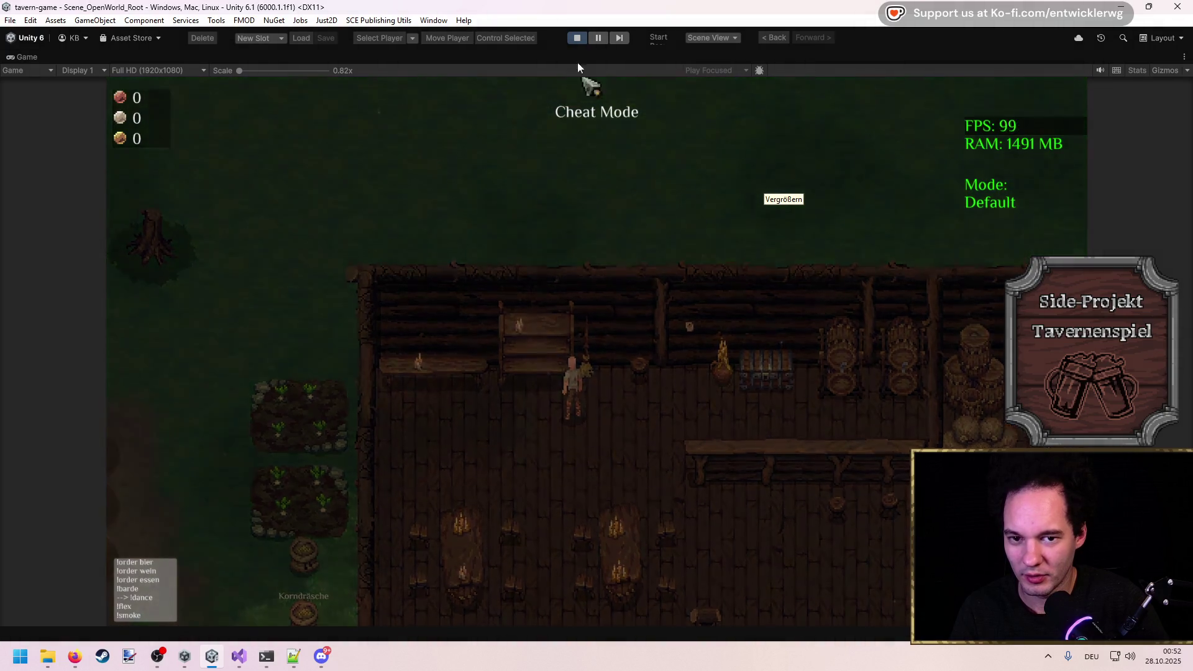
{"action": "left_click", "coordinate": [577, 38]}
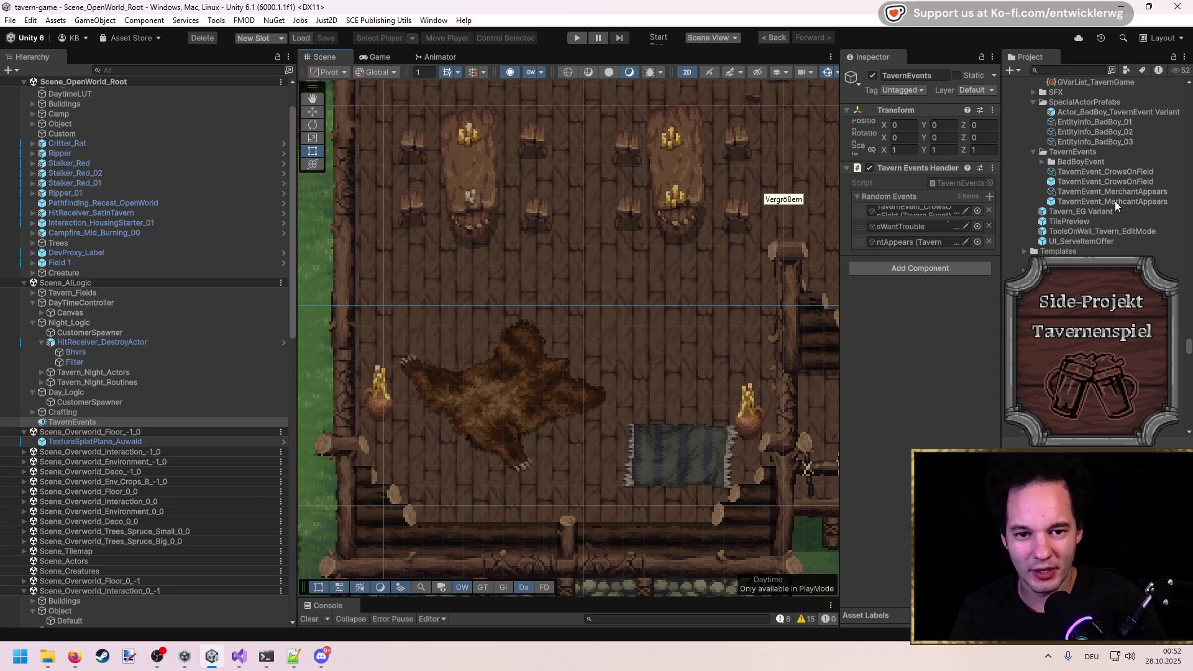
{"action": "left_click", "coordinate": [1094, 193]}
{"action": "left_click", "coordinate": [574, 37]}
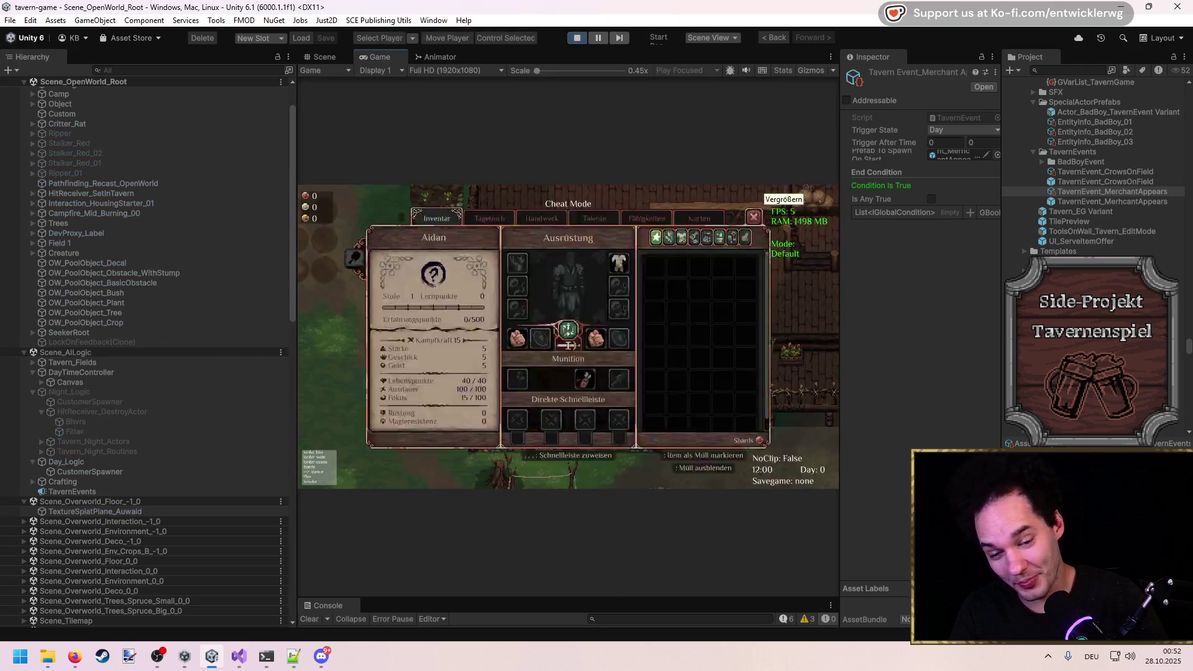
{"action": "key", "text": "w"}
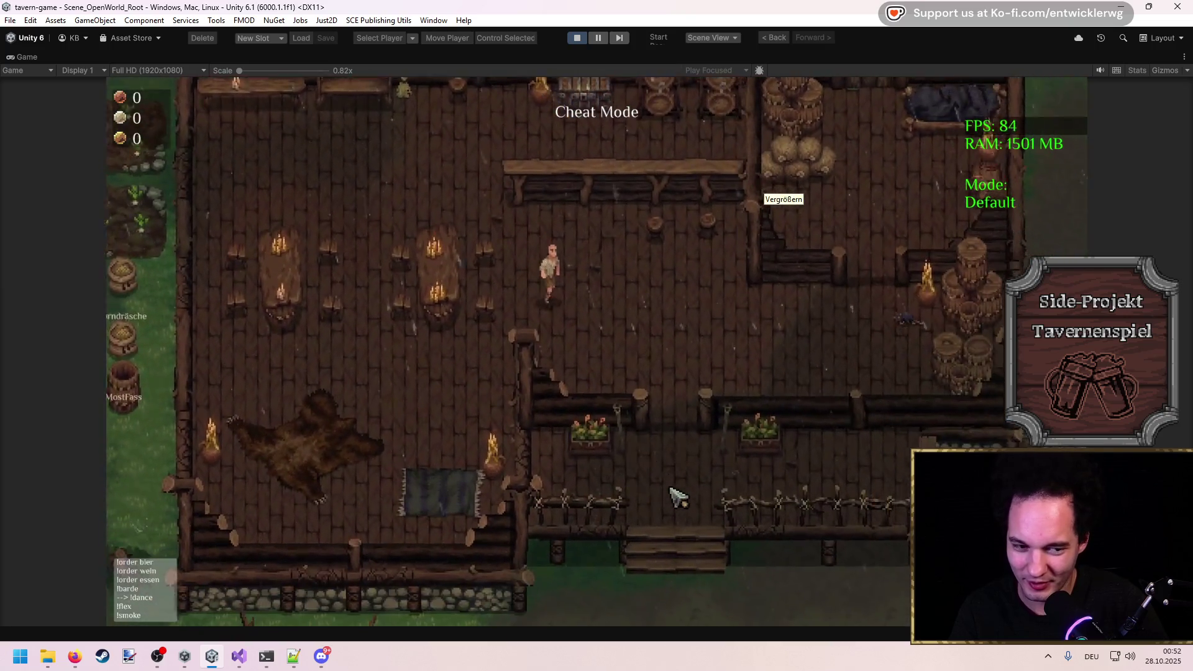
{"action": "key", "text": "s"}
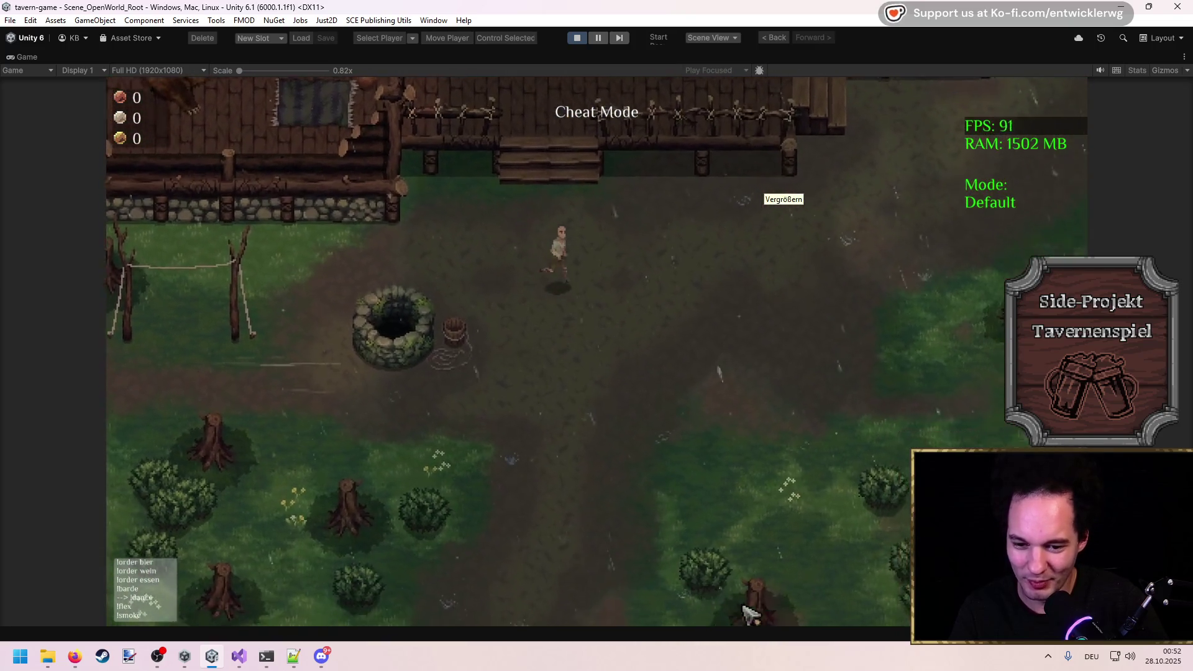
{"action": "key", "text": "w"}
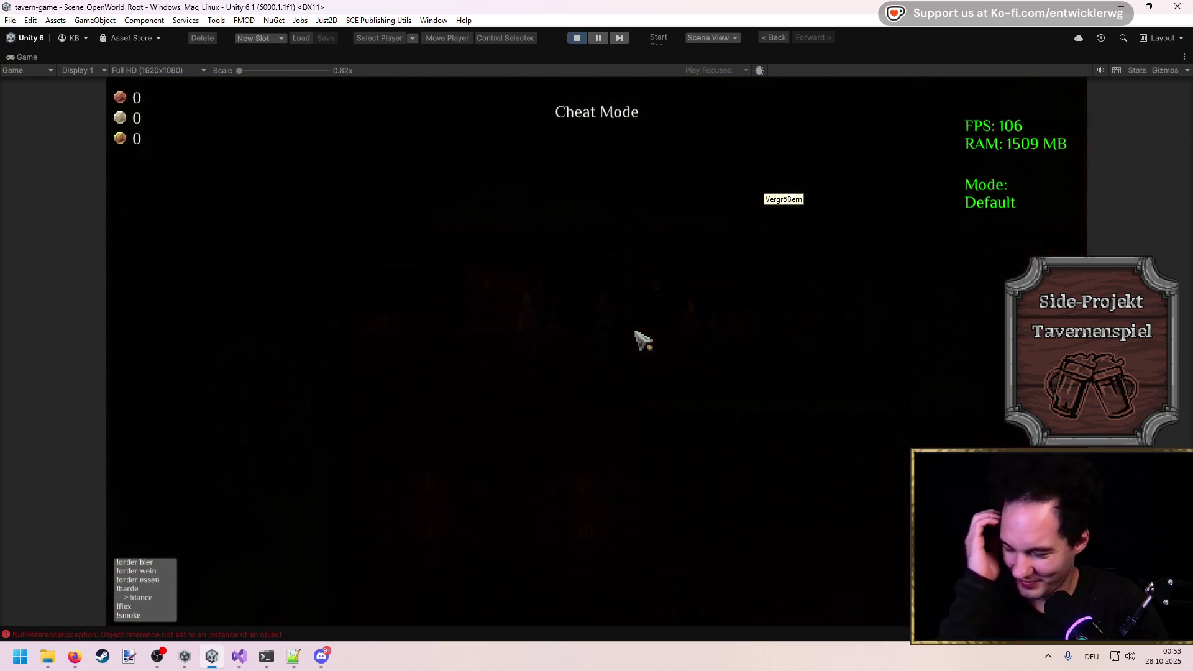
Open the Console to read the NullReferenceException stack trace, then close it.
{"action": "left_click", "coordinate": [240, 635]}
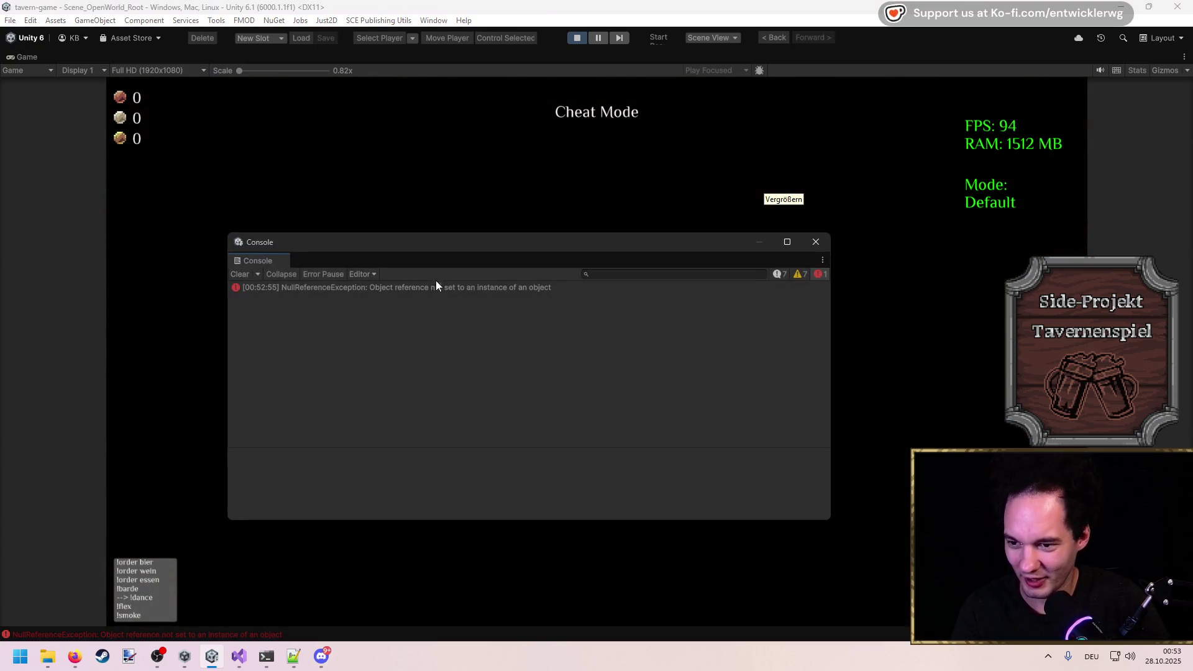
{"action": "left_click", "coordinate": [432, 288]}
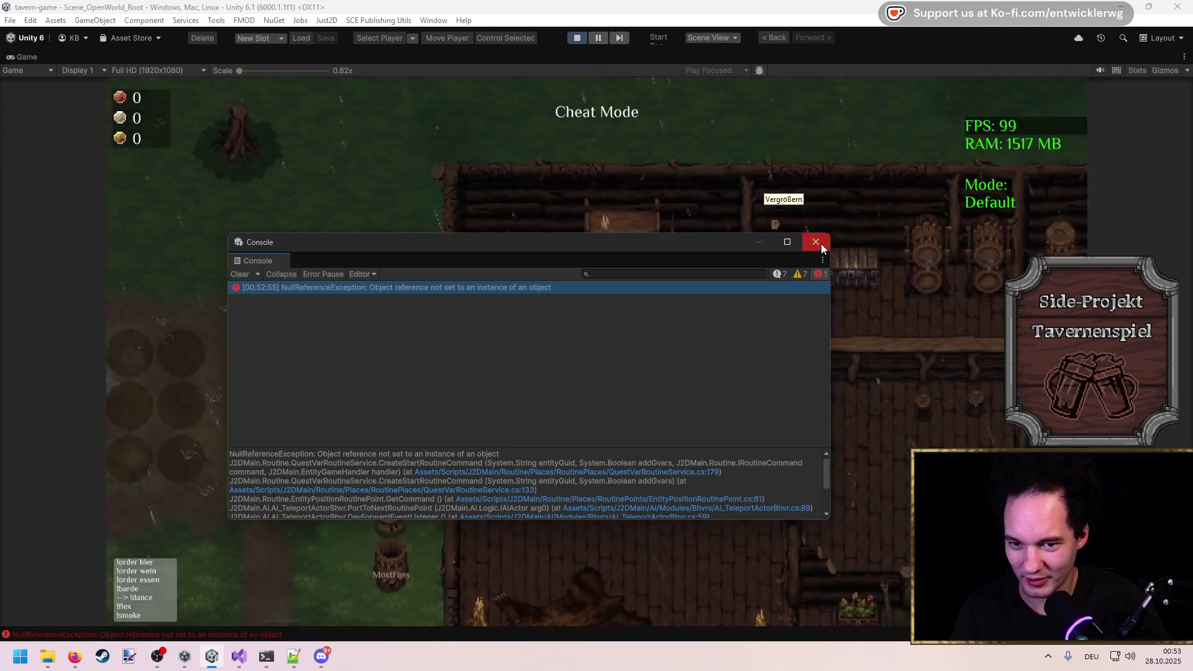
{"action": "left_click", "coordinate": [817, 241]}
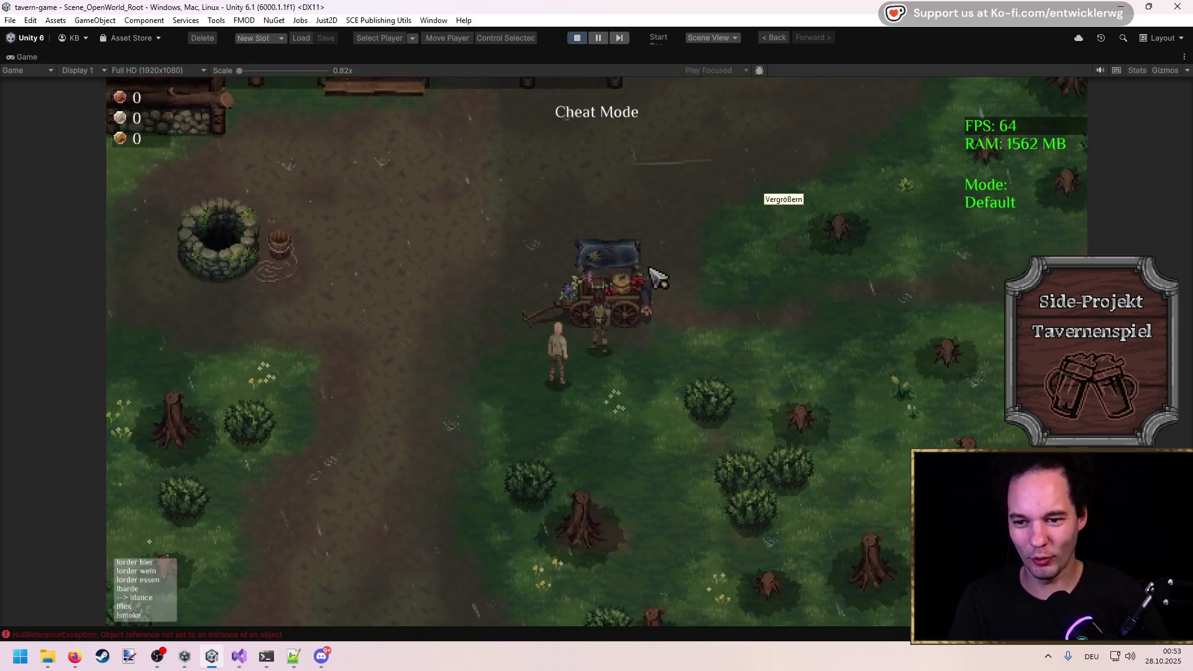
Take Heilsalbe, Honig and 15 Münzen from the merchant cart, walk into the tavern, and stop playing.
{"action": "left_click", "coordinate": [678, 306]}
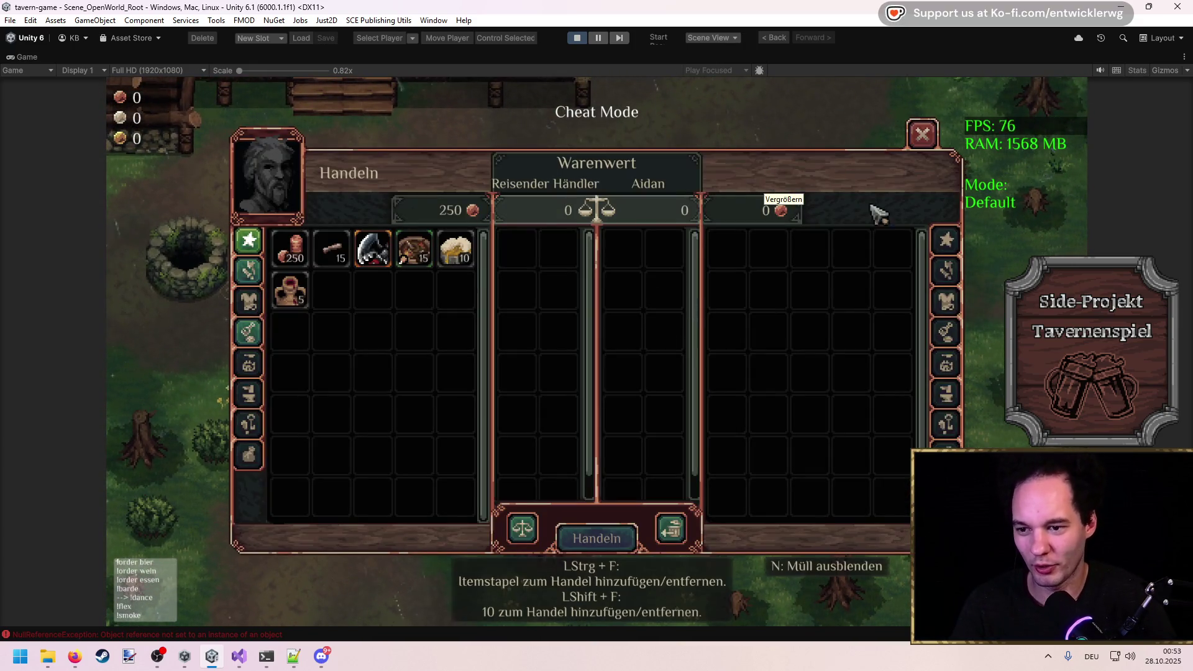
{"action": "left_click", "coordinate": [922, 133]}
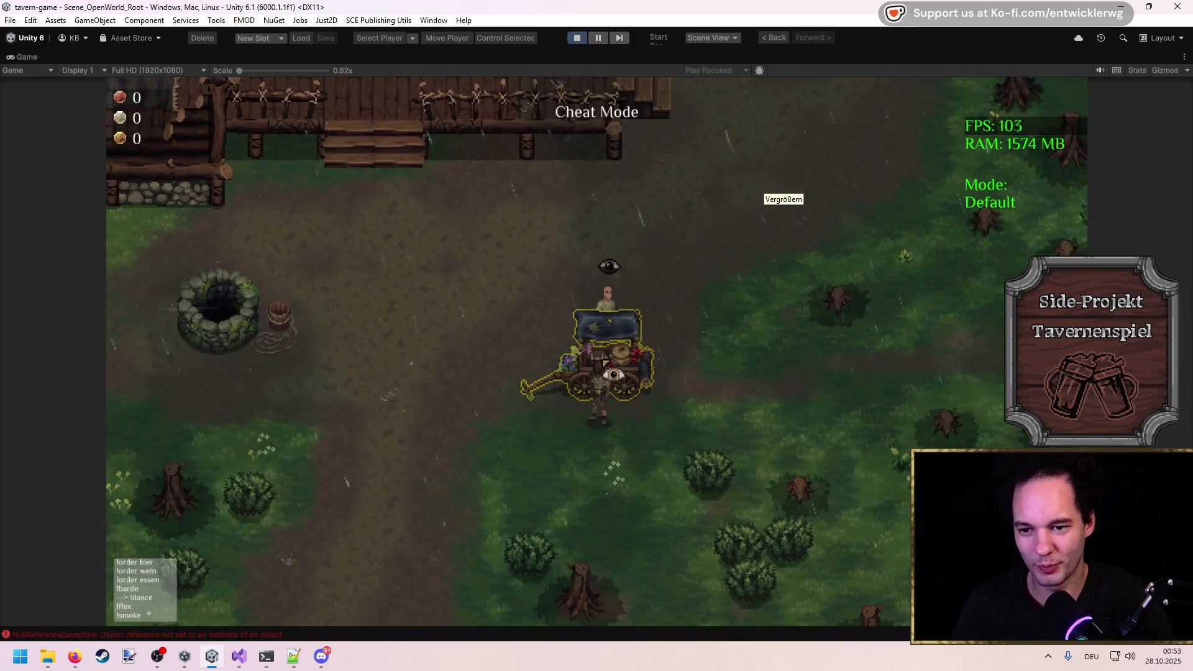
{"action": "left_click", "coordinate": [612, 368]}
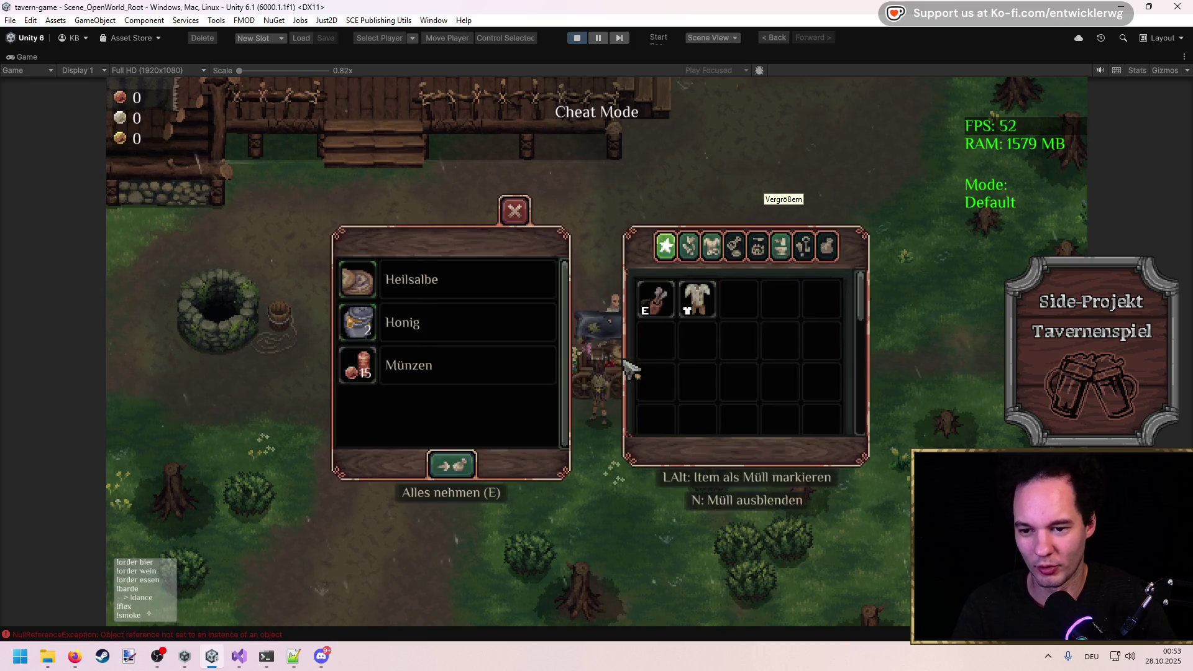
{"action": "left_click", "coordinate": [473, 465]}
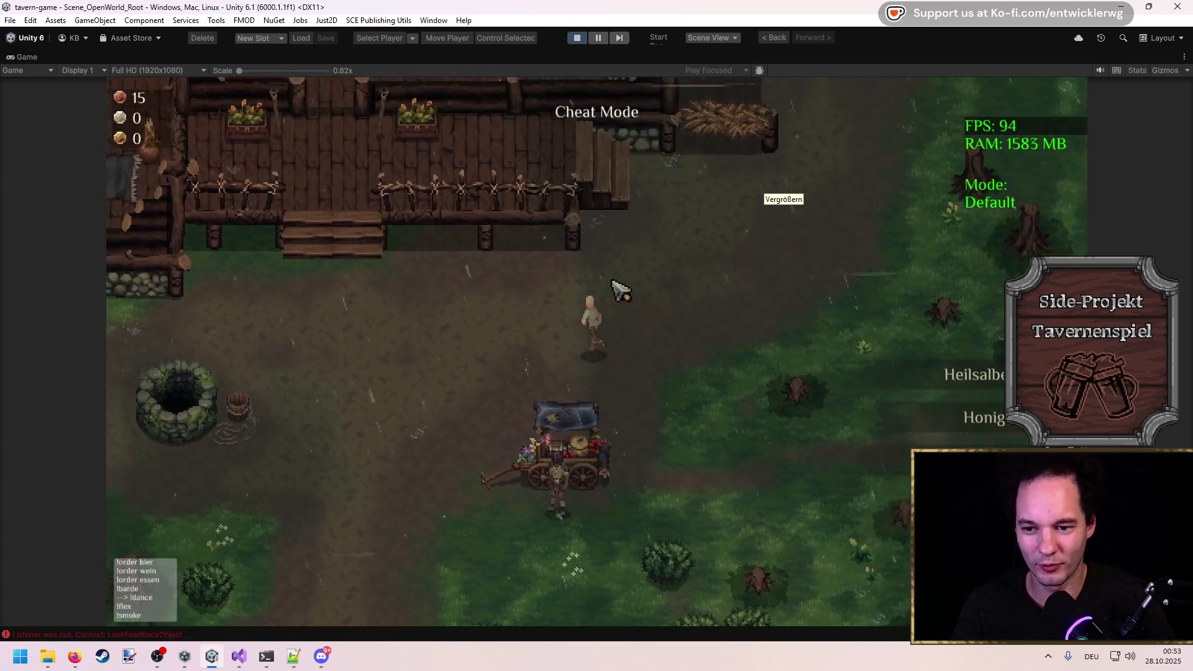
{"action": "key", "text": "w"}
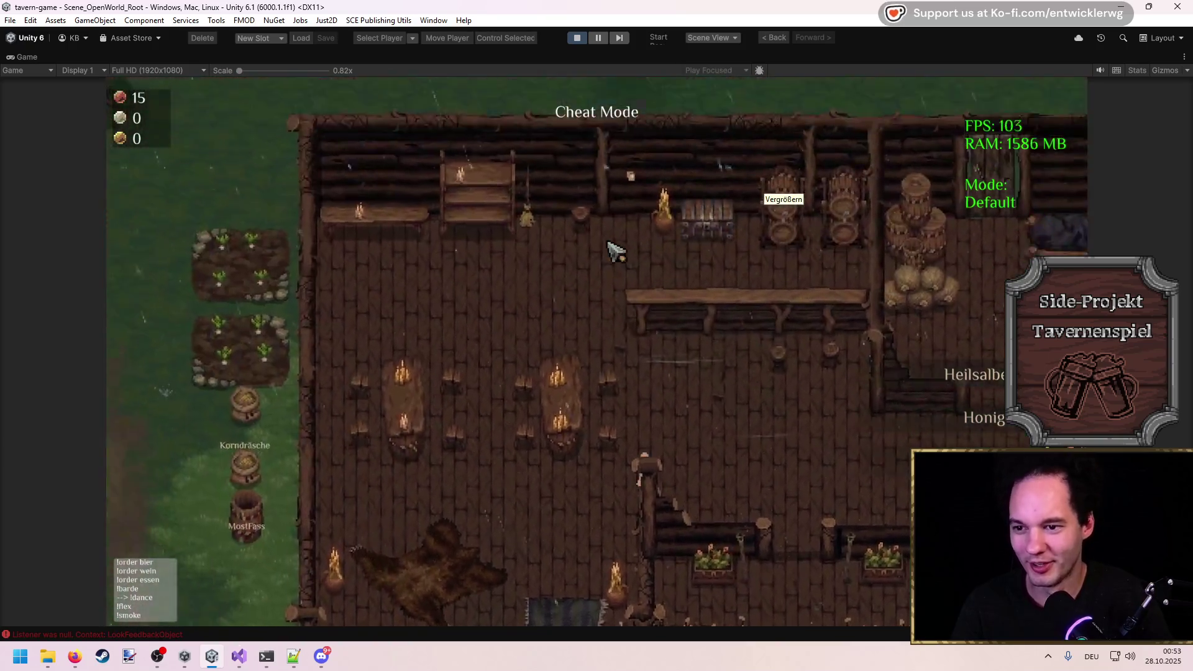
{"action": "key", "text": "w"}
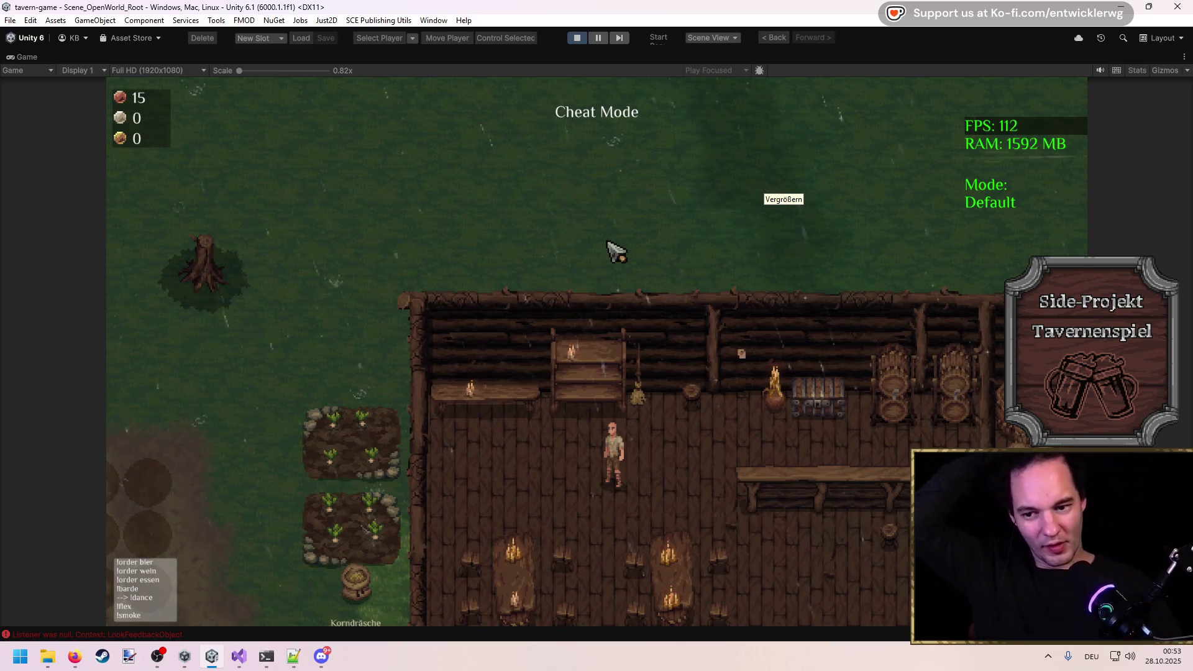
{"action": "left_click", "coordinate": [584, 39]}
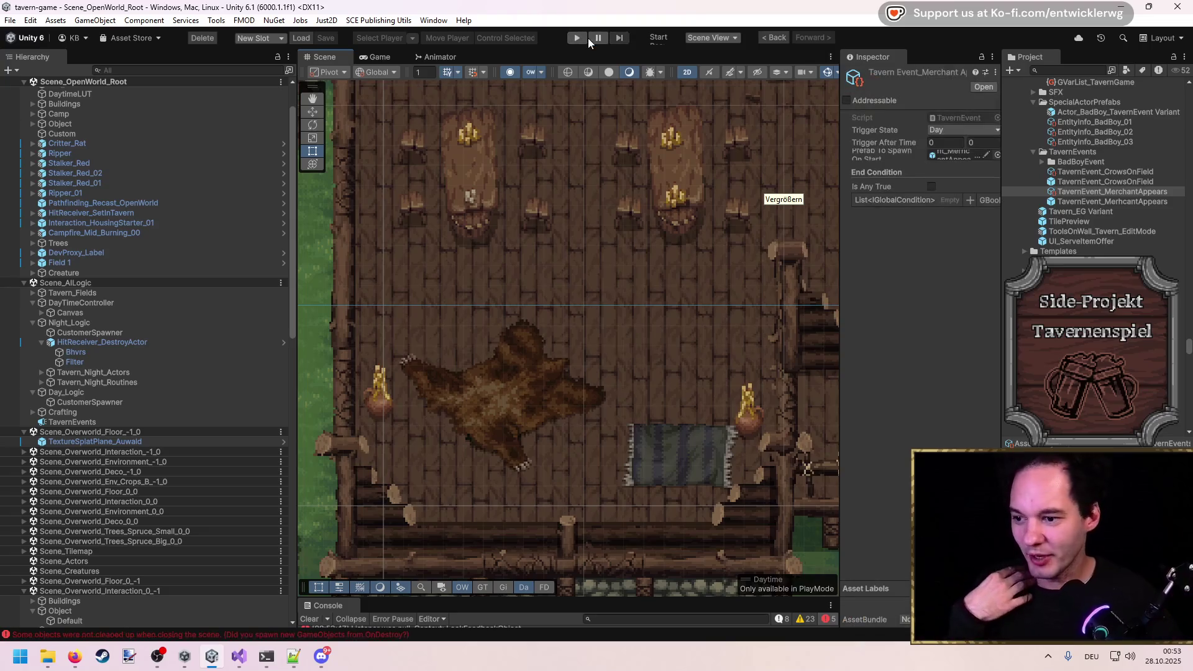
Create an empty child under TavernEvents named TavernEvent_ThickFog.
{"action": "left_click", "coordinate": [85, 423]}
{"action": "right_click", "coordinate": [87, 423]}
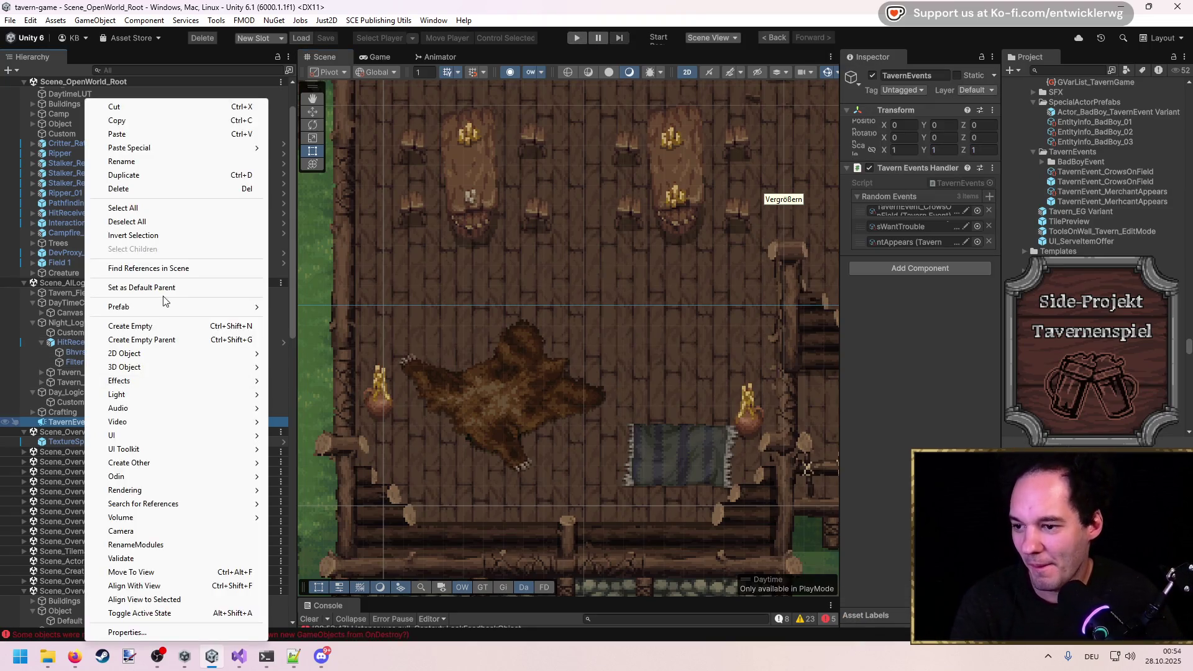
{"action": "left_click", "coordinate": [151, 326]}
{"action": "type", "text": "TavernEvent"}
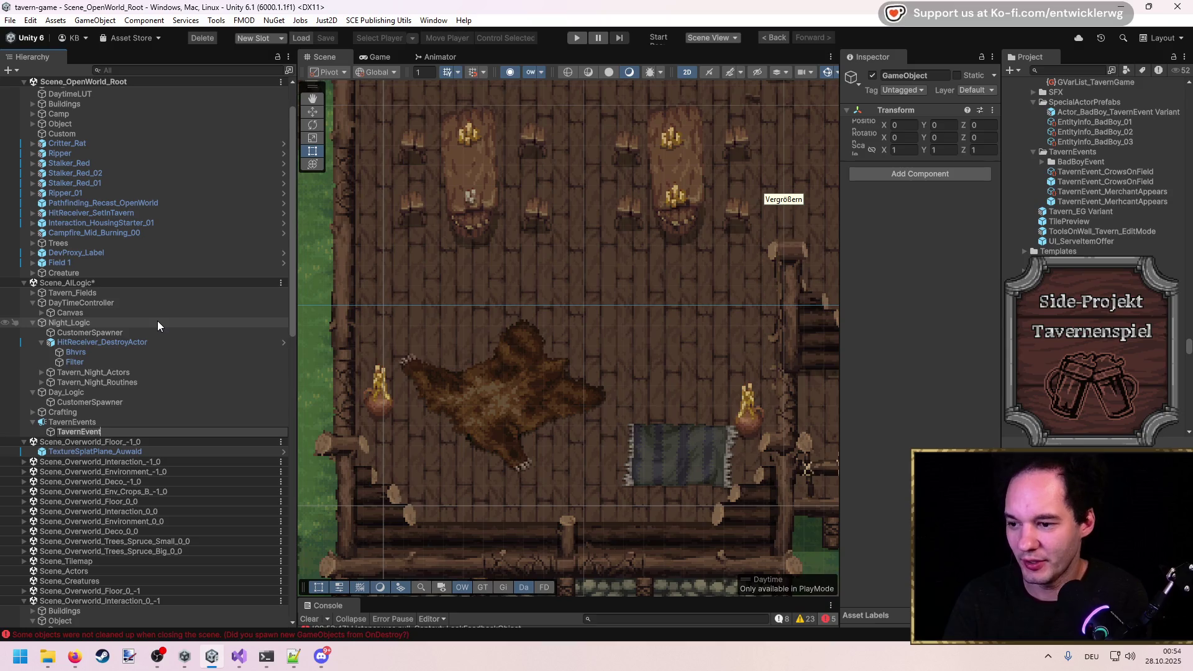
{"action": "type", "text": "_ThickFog"}
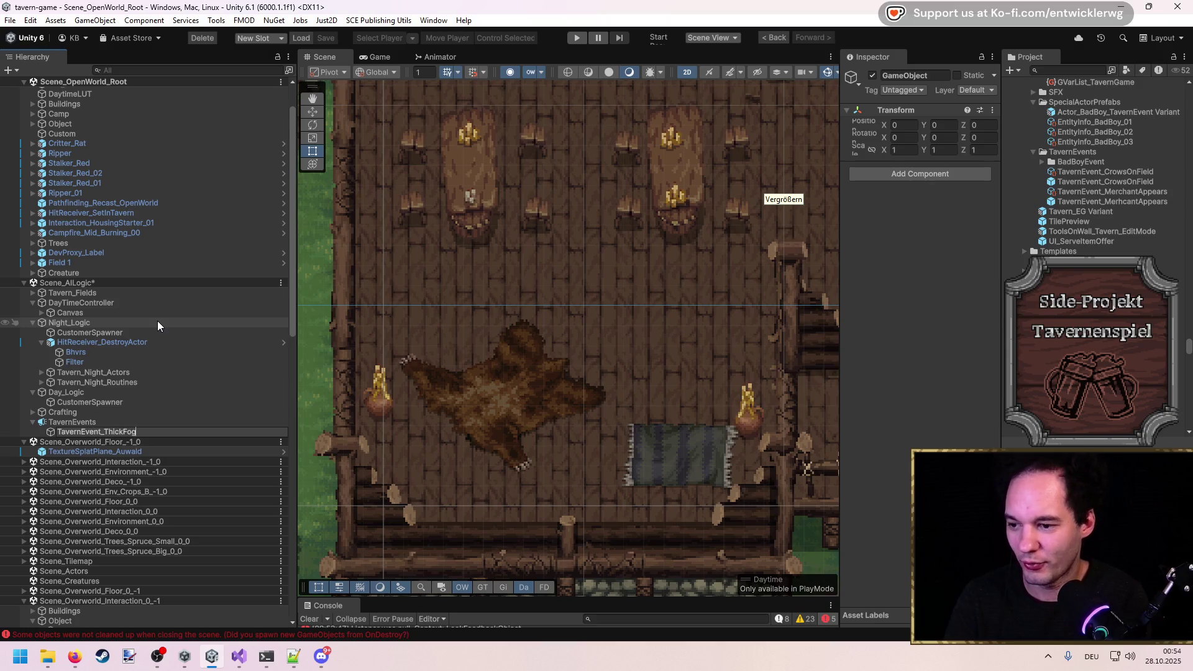
{"action": "key", "text": "Return"}
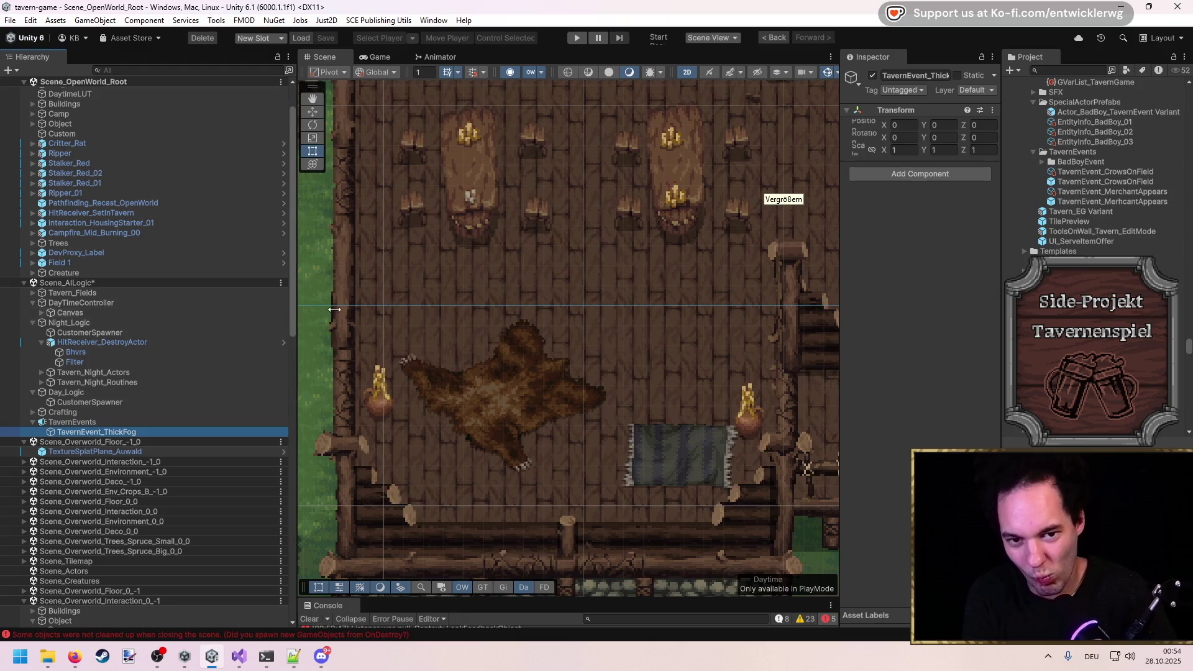
Add the On Start_Set Default Weather Area component to TavernEvent_ThickFog.
{"action": "left_click", "coordinate": [921, 182]}
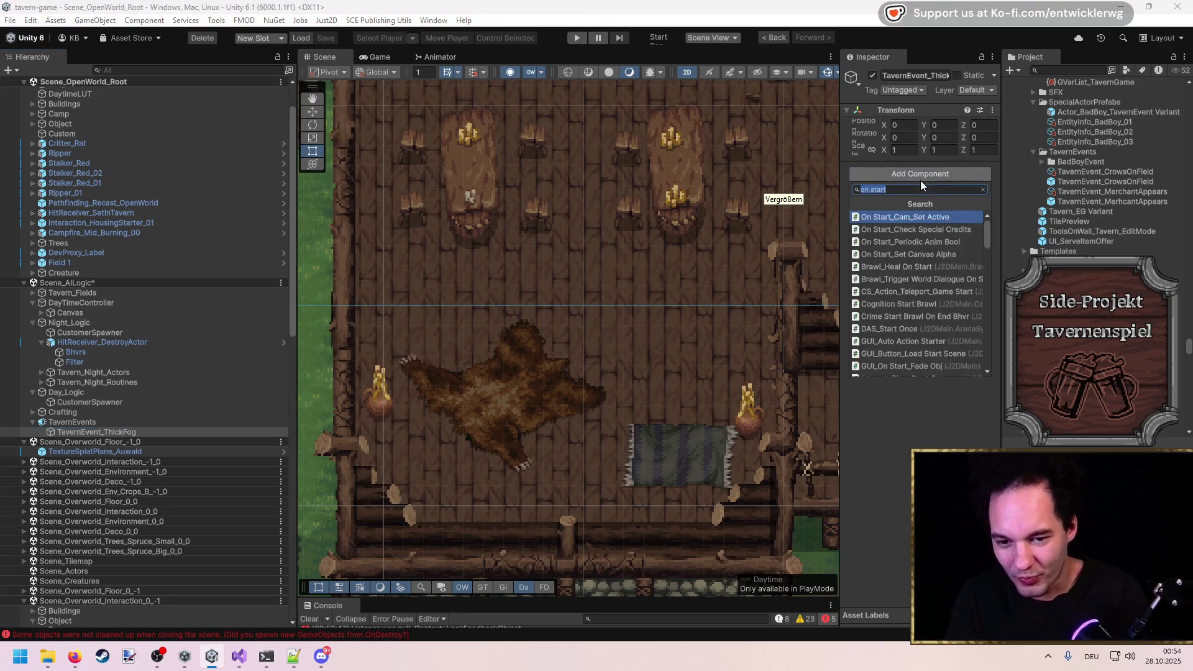
{"action": "type", "text": "fog"}
{"action": "type", "text": "weather"}
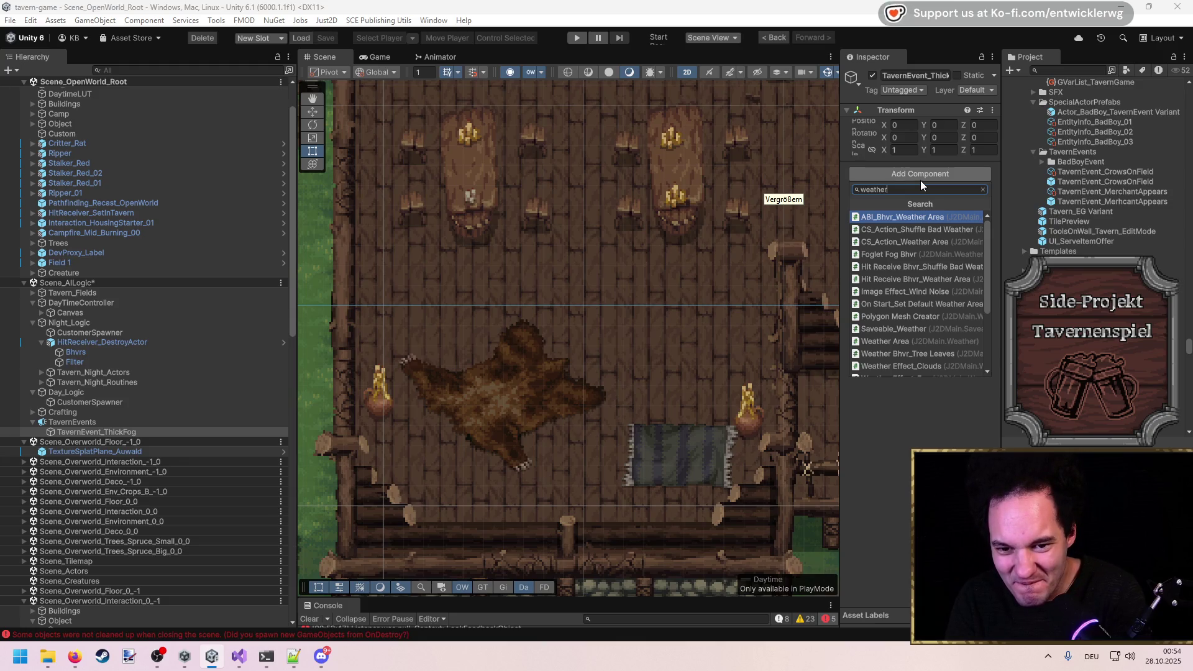
{"action": "key", "text": "Down"}
{"action": "key", "text": "Down"}
{"action": "key", "text": "Down"}
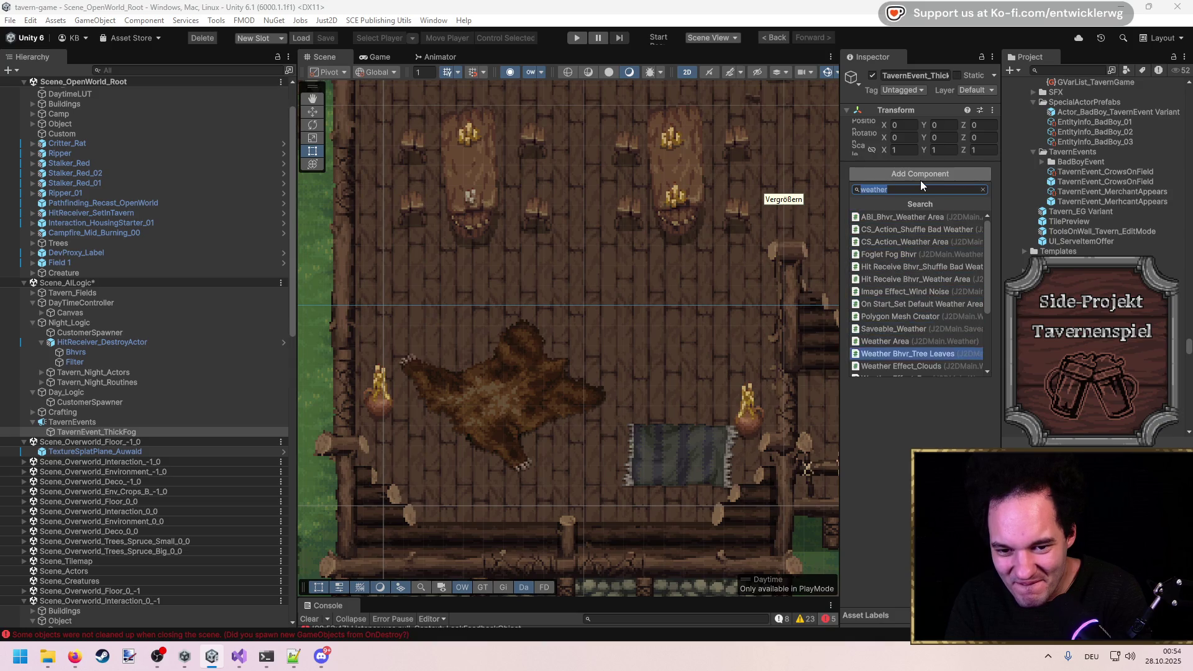
{"action": "key", "text": "Down"}
{"action": "key", "text": "Down"}
{"action": "key", "text": "Down"}
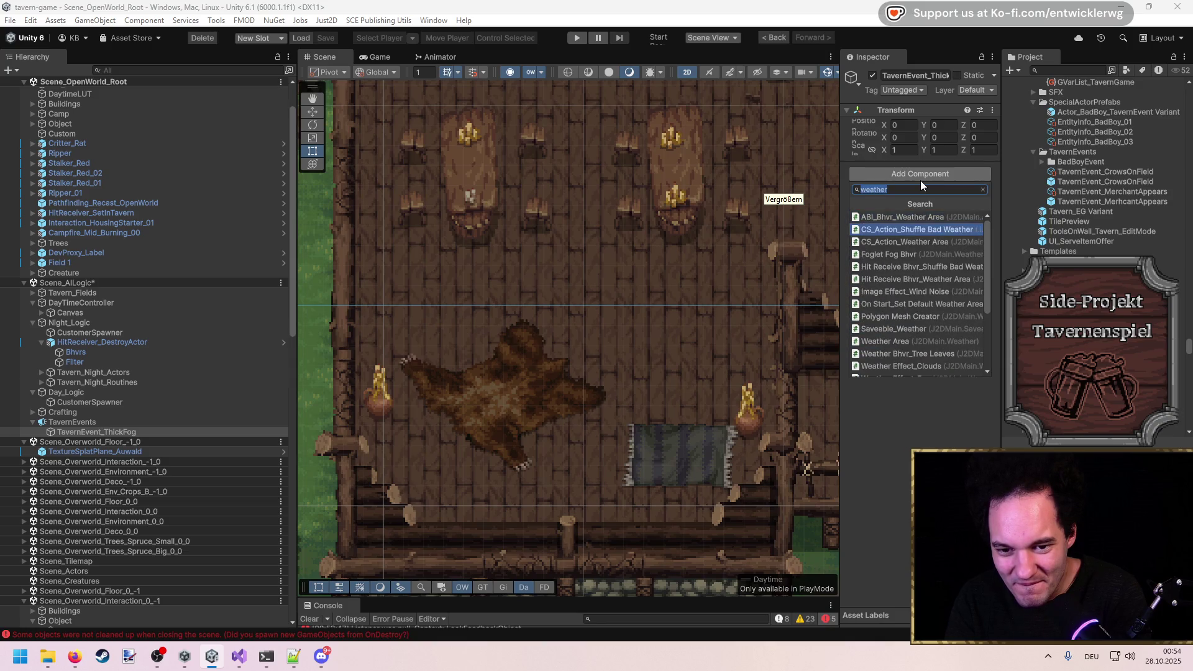
{"action": "key", "text": "Up"}
{"action": "key", "text": "Up"}
{"action": "key", "text": "Up"}
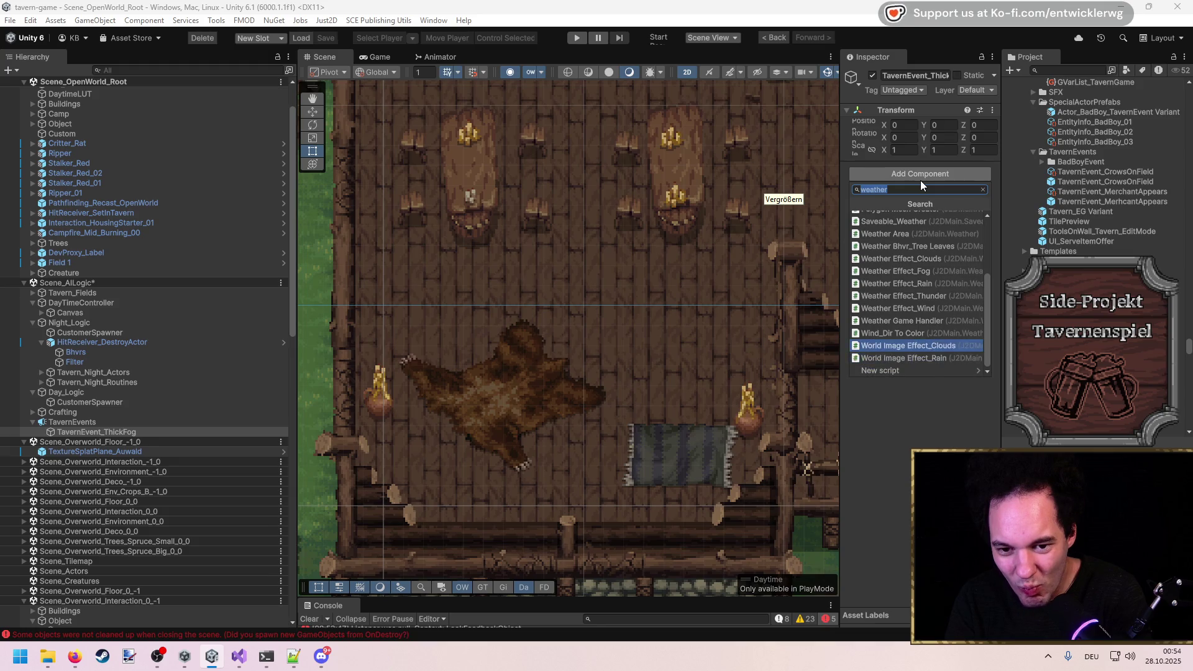
{"action": "key", "text": "Down"}
{"action": "key", "text": "Down"}
{"action": "key", "text": "Down"}
{"action": "key", "text": "Up"}
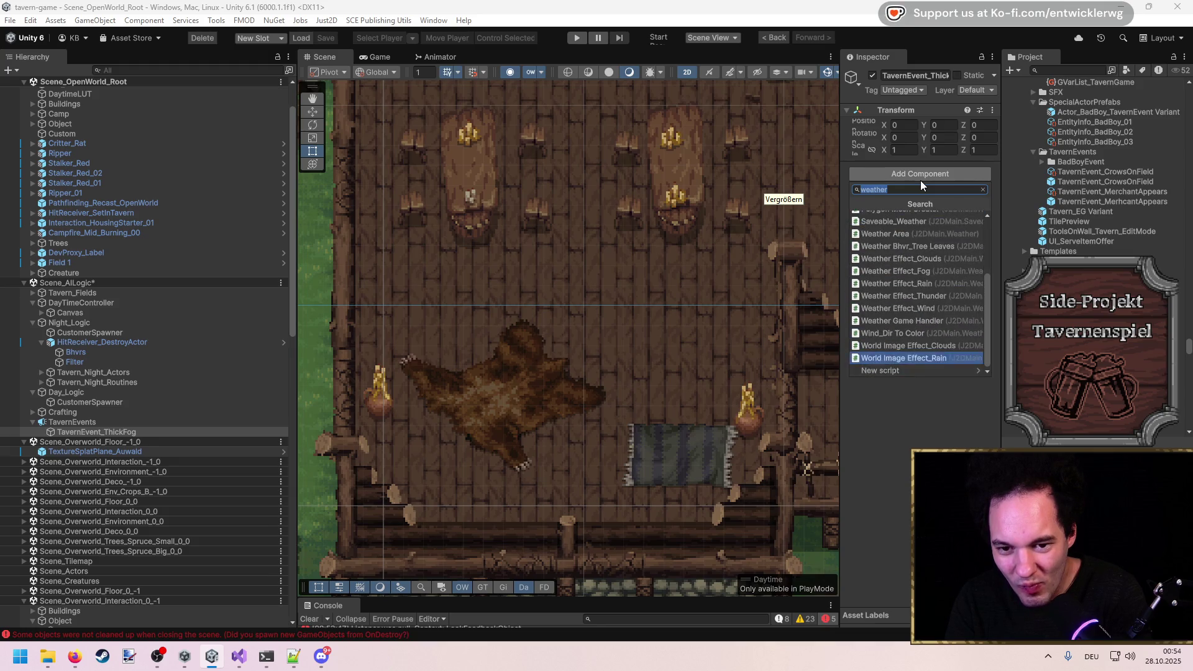
{"action": "key", "text": "Down"}
{"action": "key", "text": "Down"}
{"action": "key", "text": "Down"}
{"action": "key", "text": "Return"}
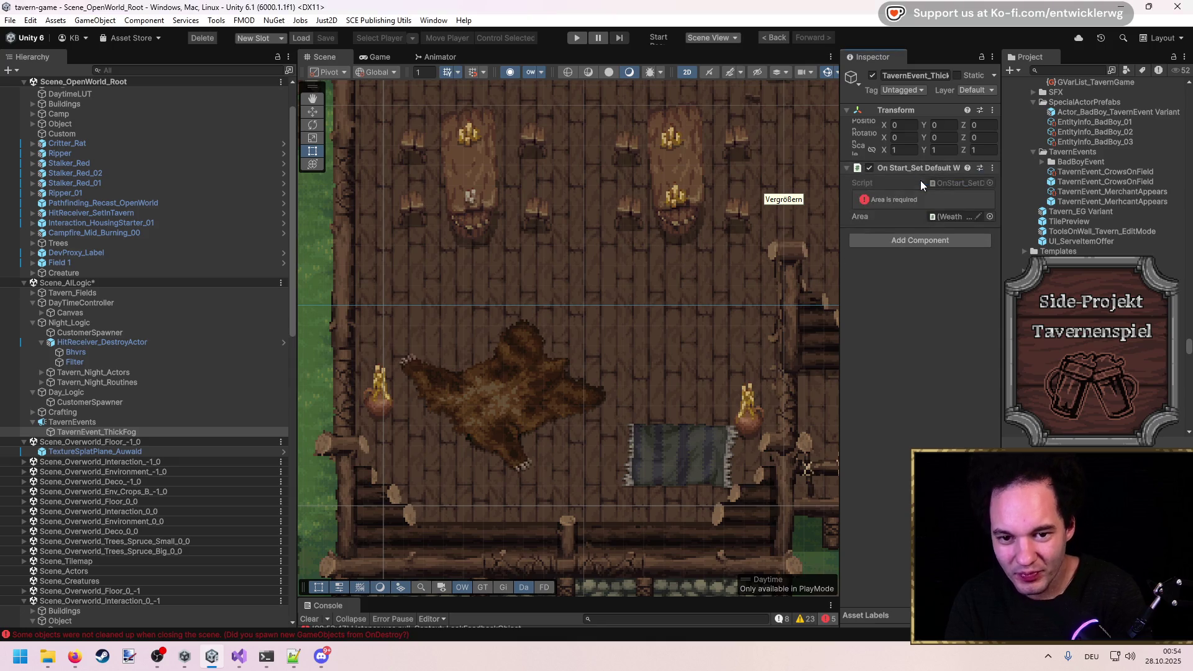
Widen the Inspector and leave the component's Area field set to None.
{"action": "left_click_drag", "start_coordinate": [841, 180], "coordinate": [659, 181]}
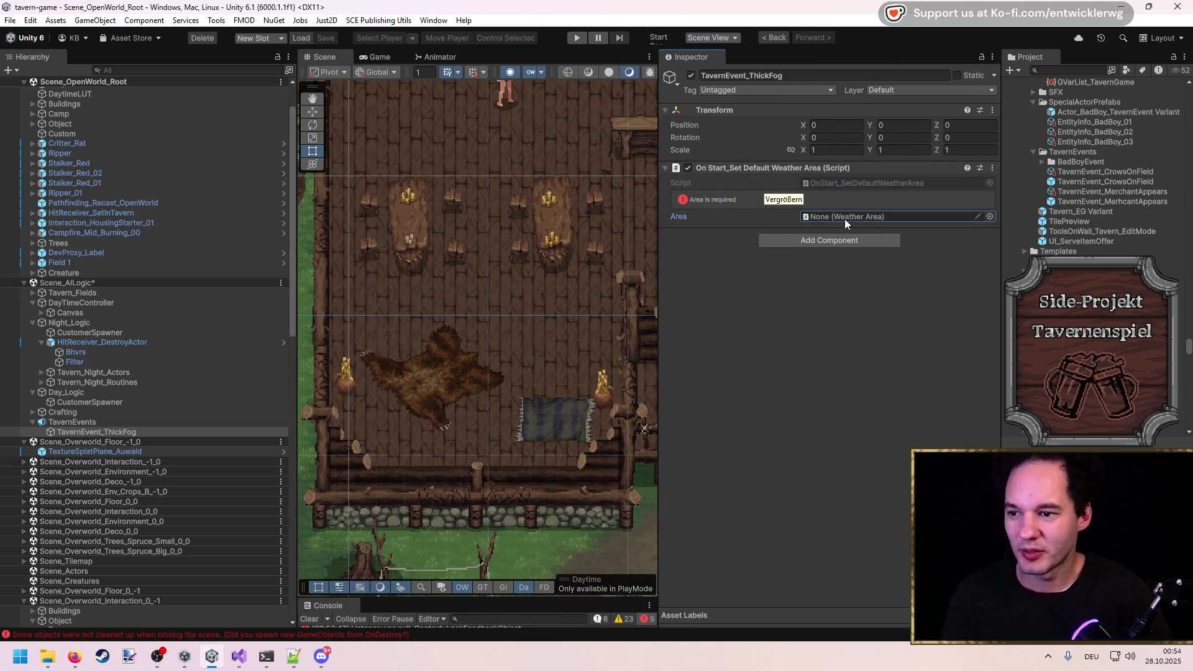
{"action": "left_click", "coordinate": [990, 217]}
{"action": "left_click", "coordinate": [871, 278]}
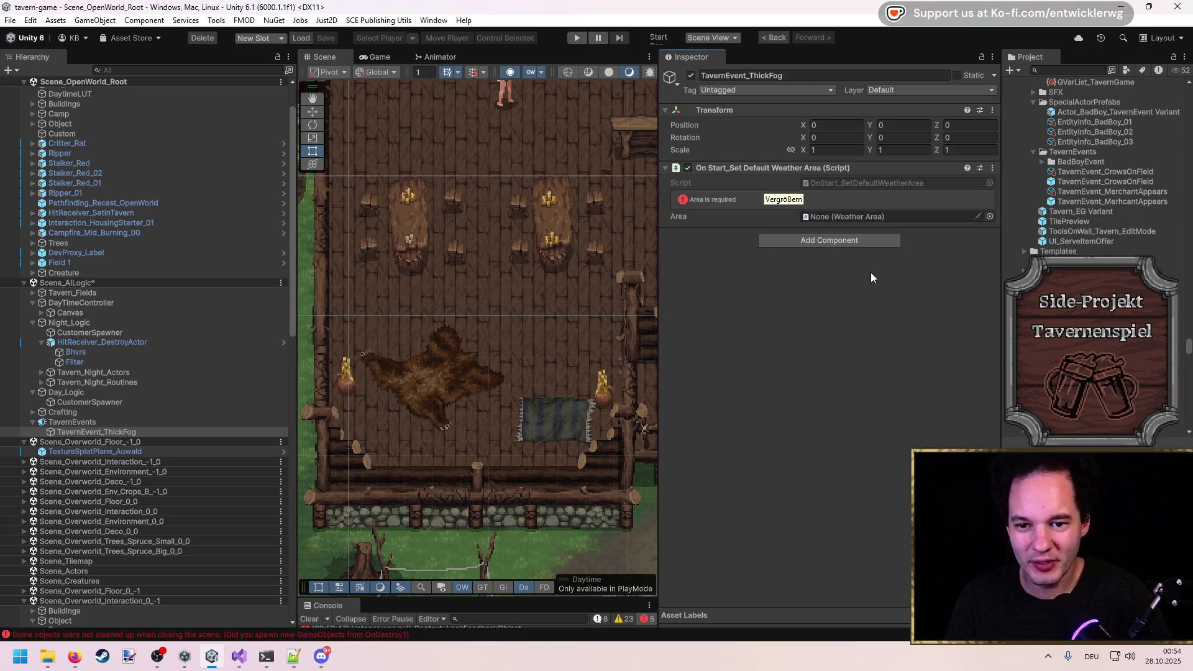
{"action": "left_click", "coordinate": [864, 238]}
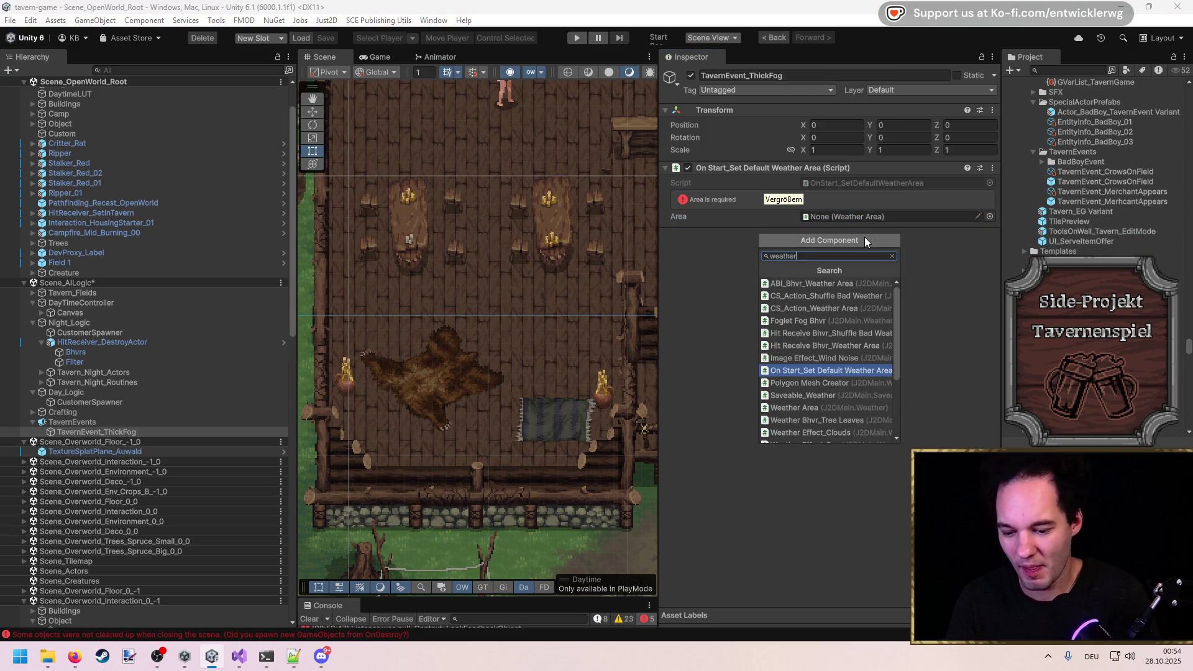
Add a Weather Area component with Area set to Outdoor and behaviour WeatherAreaBhvr.
{"action": "type", "text": "area"}
{"action": "left_click", "coordinate": [825, 329]}
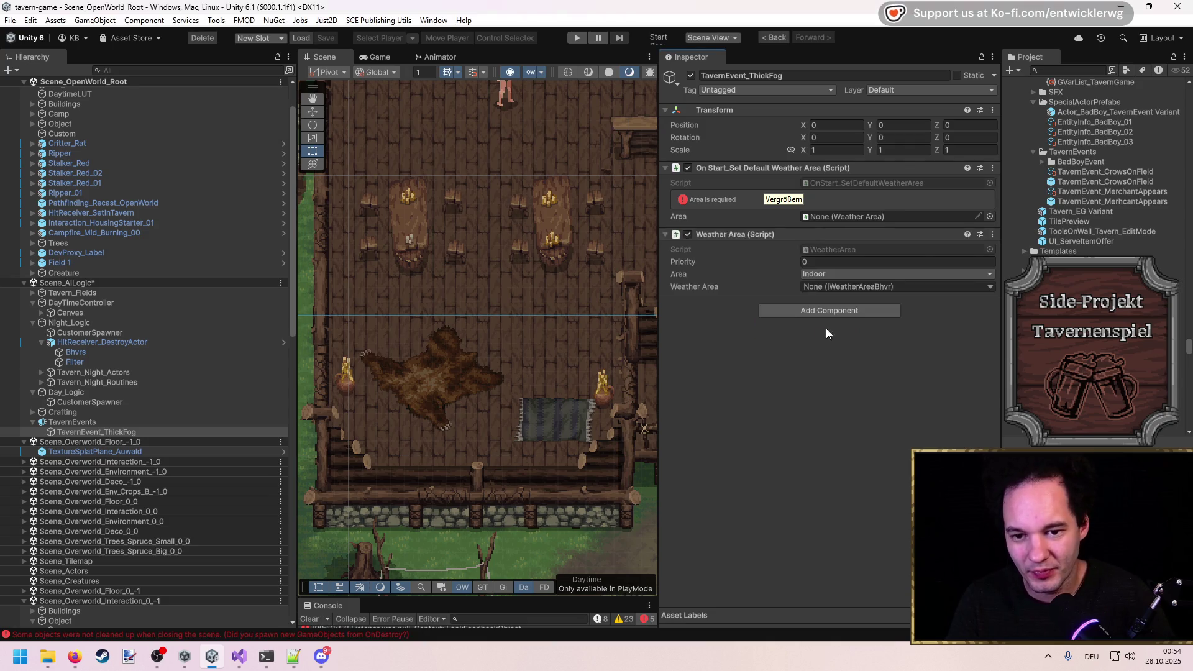
{"action": "left_click", "coordinate": [822, 274]}
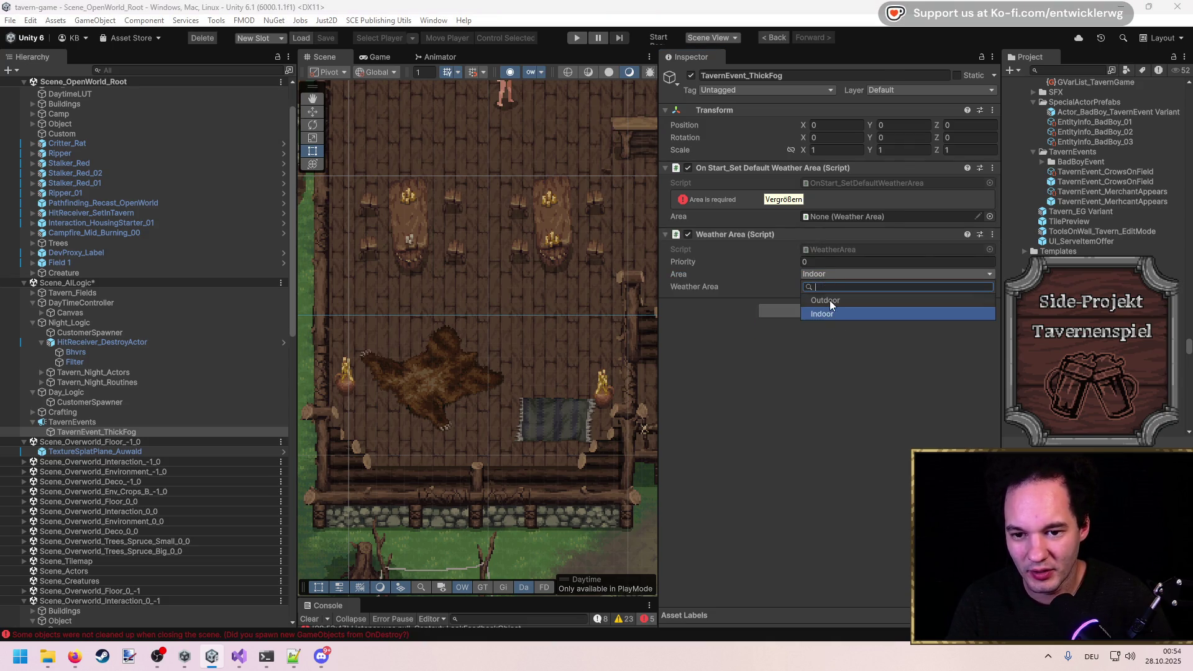
{"action": "left_click", "coordinate": [830, 301]}
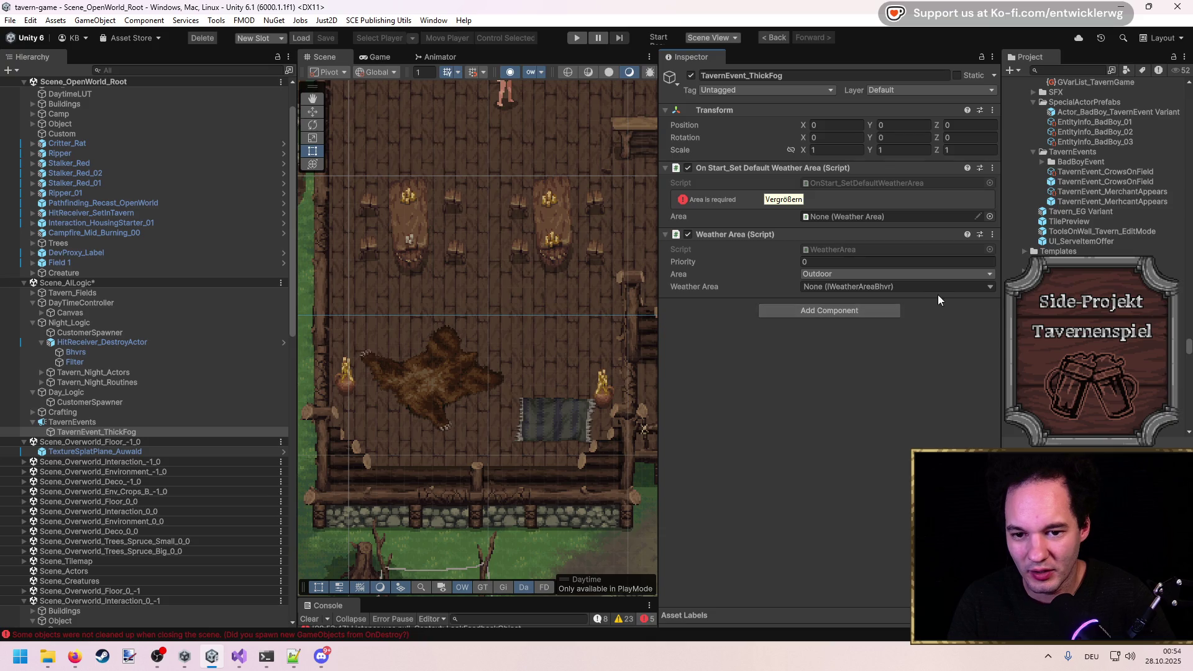
{"action": "left_click", "coordinate": [983, 290]}
{"action": "left_click", "coordinate": [871, 326]}
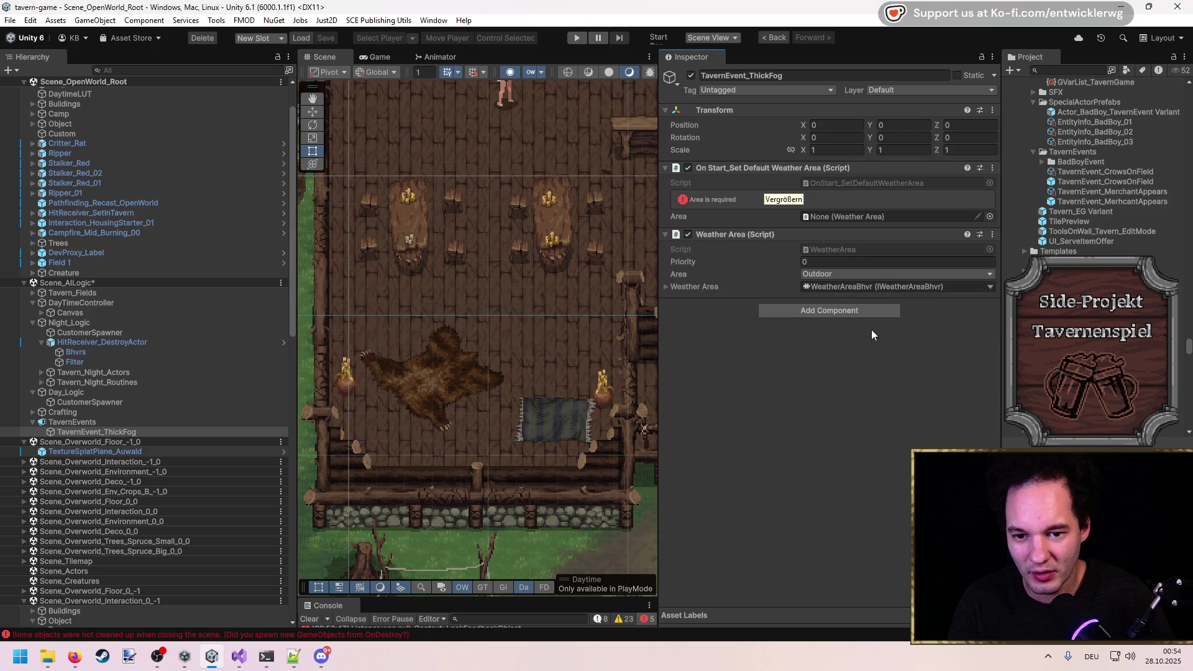
Assign WeatherStateSettings_Default as the weather area behaviour's settings.
{"action": "left_click", "coordinate": [646, 287]}
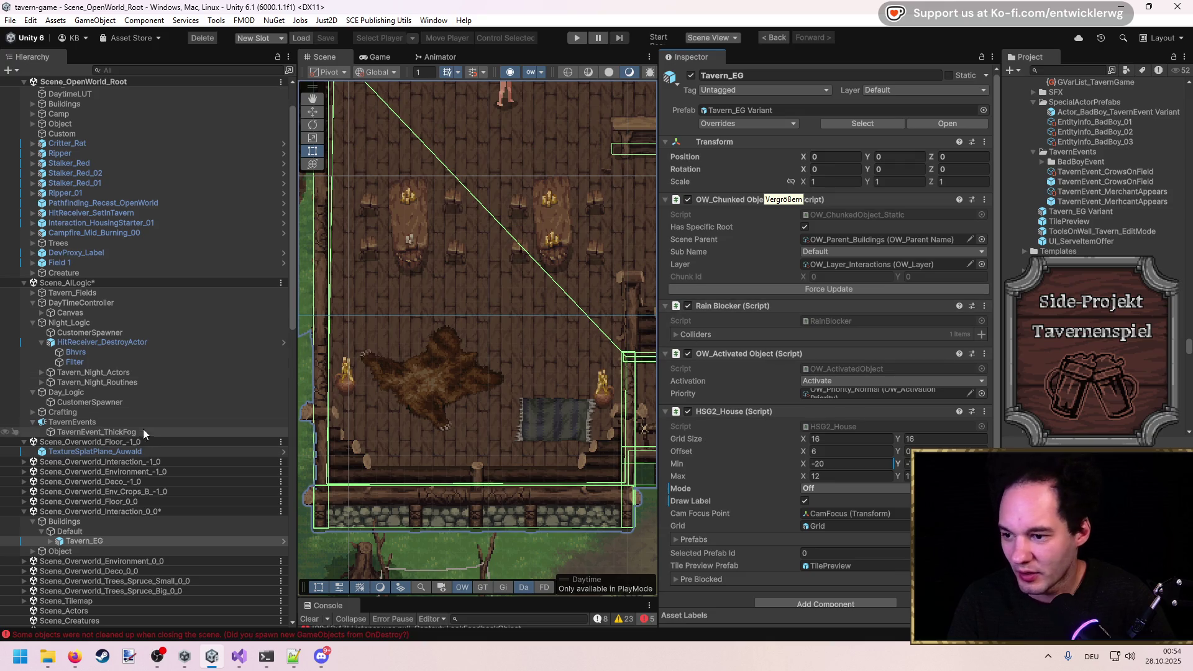
{"action": "left_click", "coordinate": [102, 434]}
{"action": "left_click", "coordinate": [668, 286]}
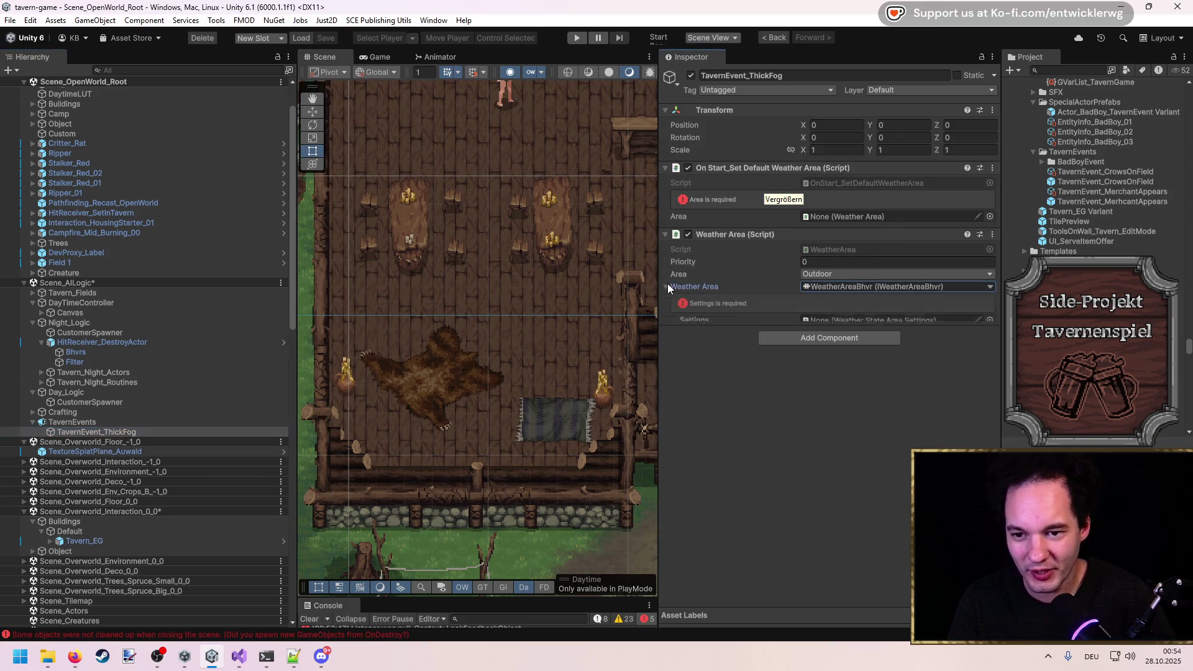
{"action": "left_click", "coordinate": [990, 321]}
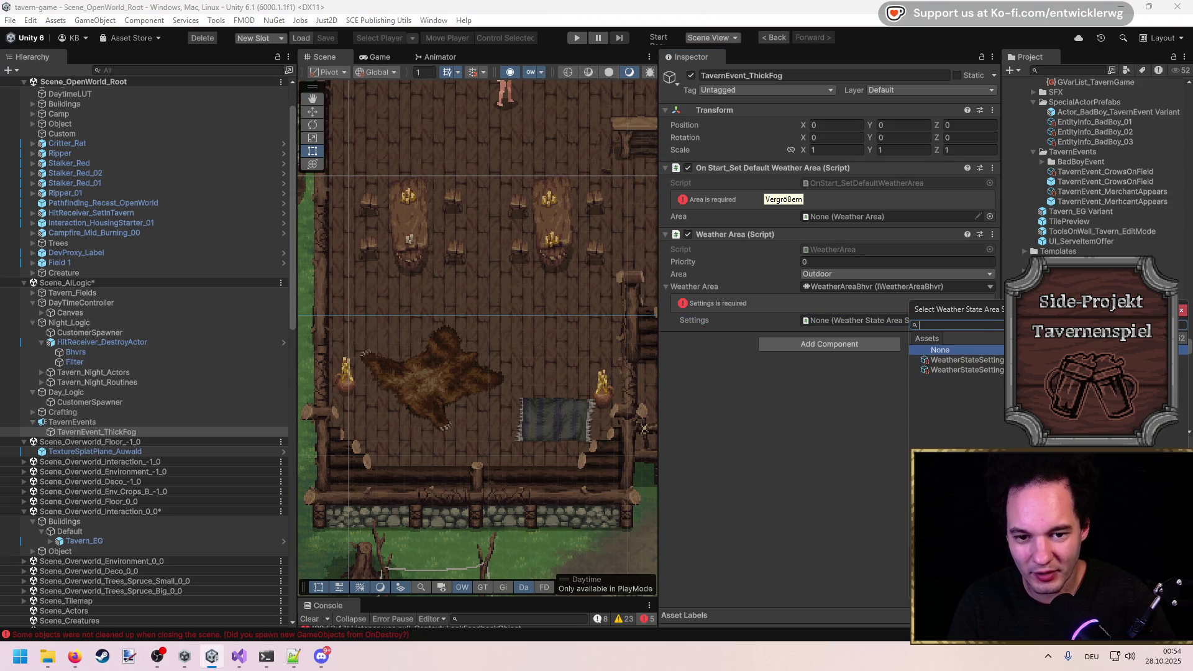
{"action": "double_click", "coordinate": [967, 359]}
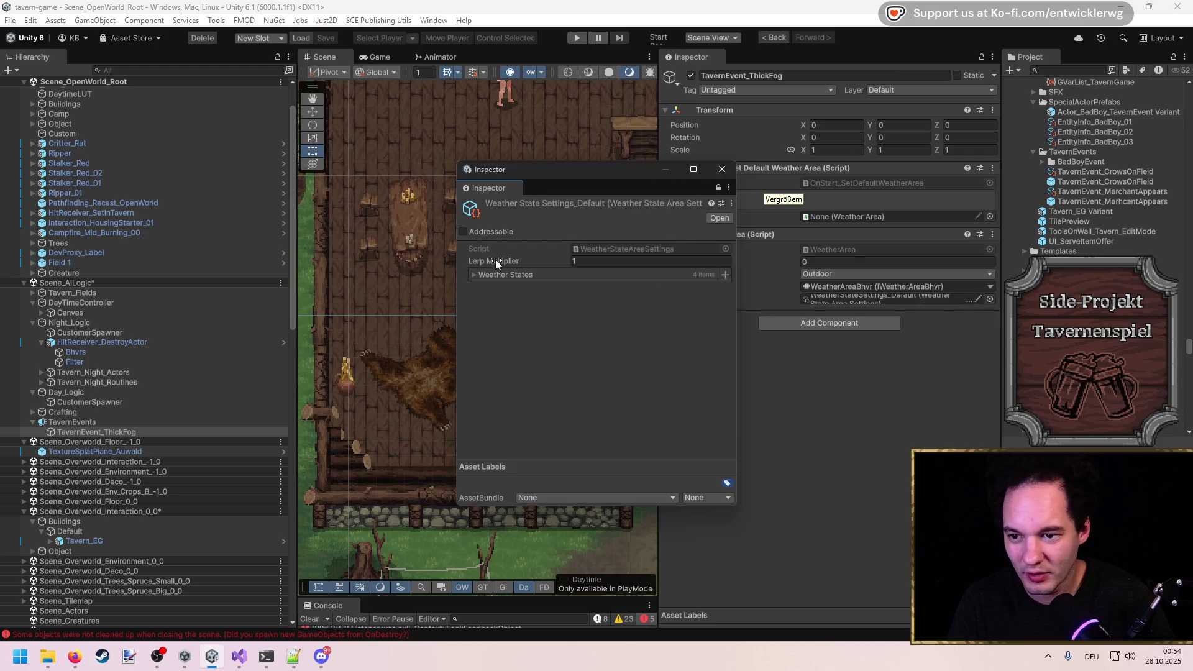
{"action": "left_click", "coordinate": [483, 275]}
{"action": "left_click", "coordinate": [483, 274]}
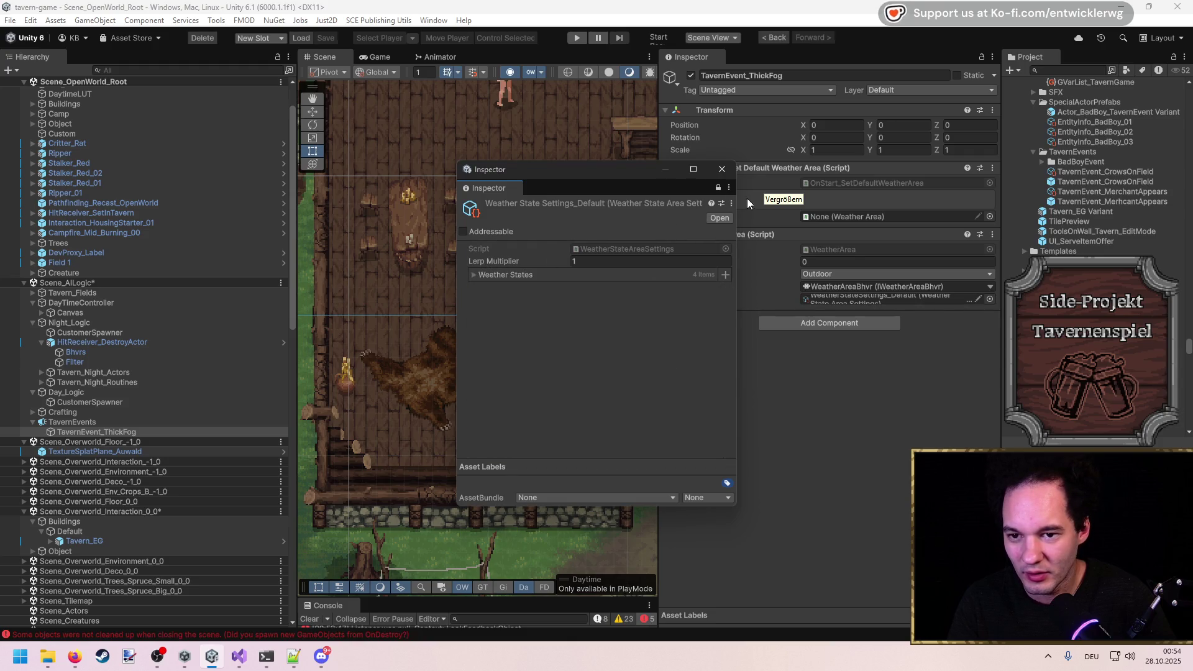
{"action": "left_click", "coordinate": [722, 169]}
Locate WeatherStateSettings_Default and the default weather area script, widening the panels.
{"action": "left_click", "coordinate": [885, 299]}
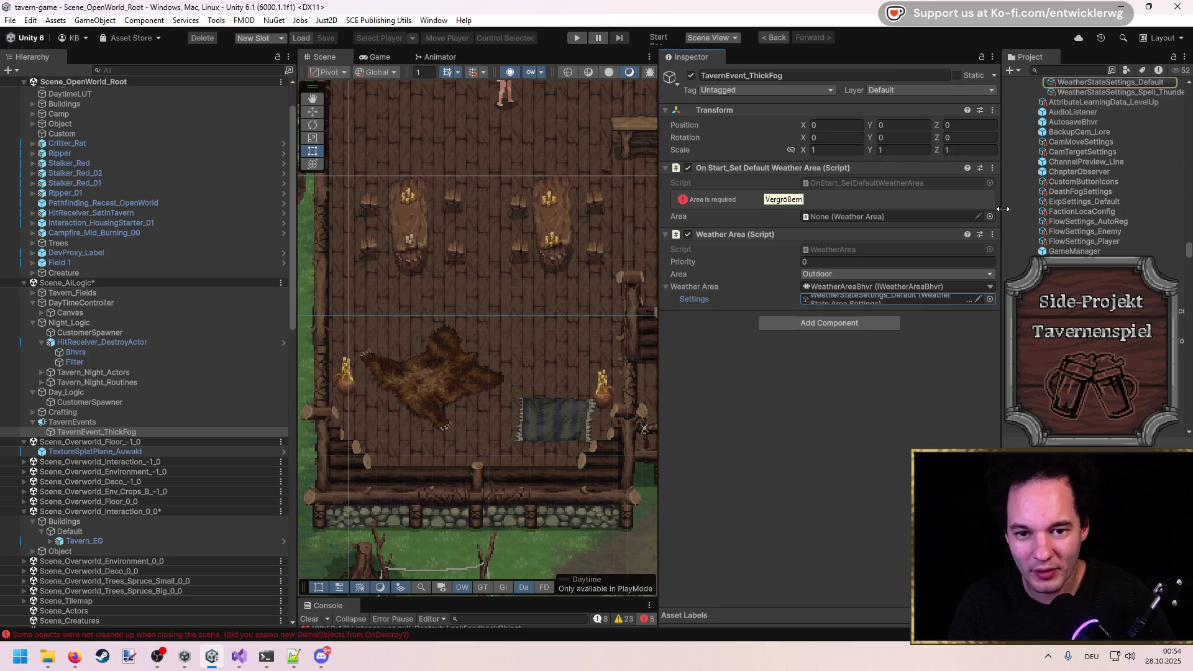
{"action": "left_click_drag", "start_coordinate": [1003, 210], "coordinate": [905, 209]}
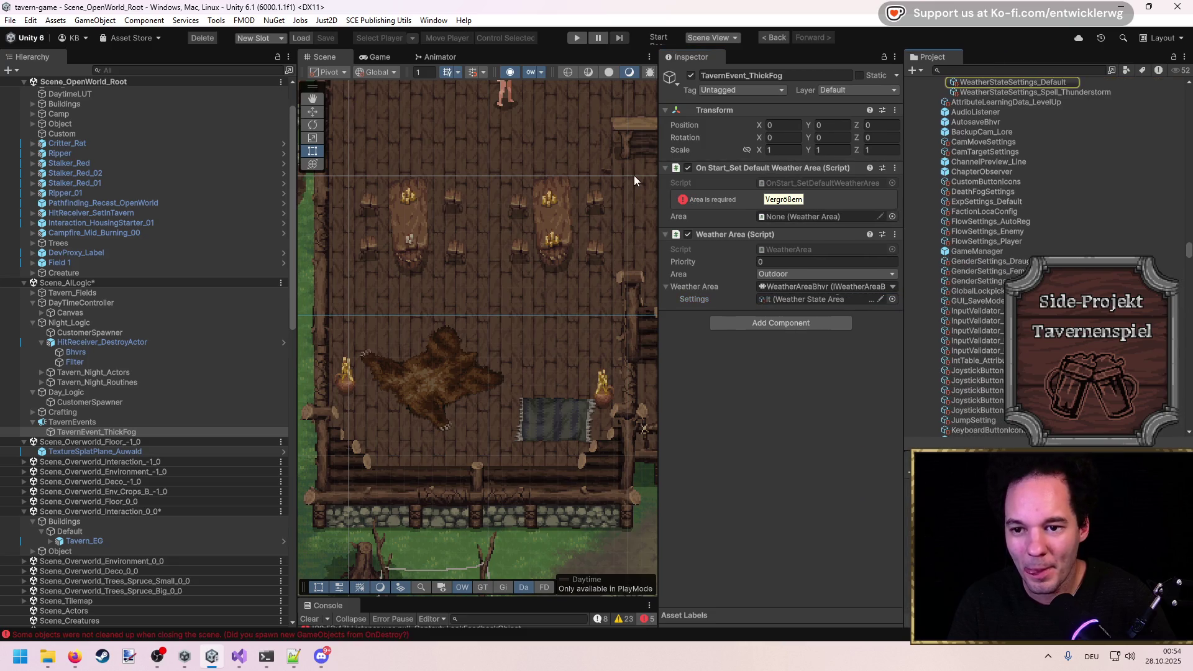
{"action": "left_click_drag", "start_coordinate": [657, 179], "coordinate": [468, 184]}
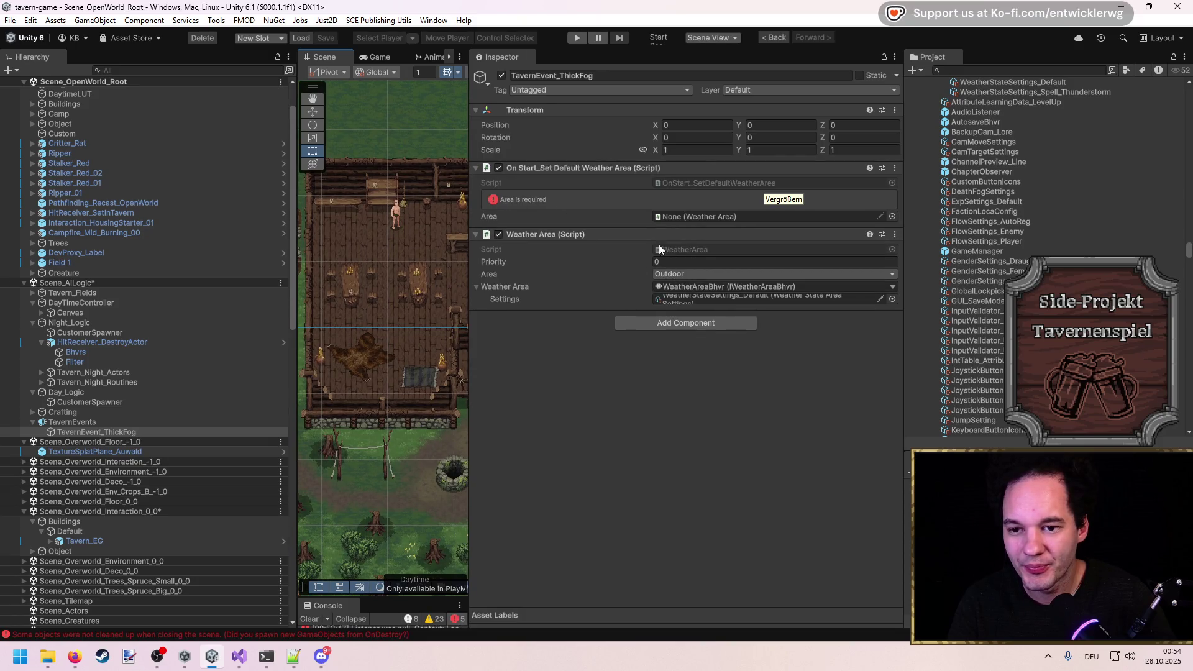
{"action": "left_click", "coordinate": [682, 180]}
Review OnStart_SetDefaultWeatherArea.cs and TavernEventsHandler.cs in Visual Studio, then return to Unity.
{"action": "double_click", "coordinate": [681, 179]}
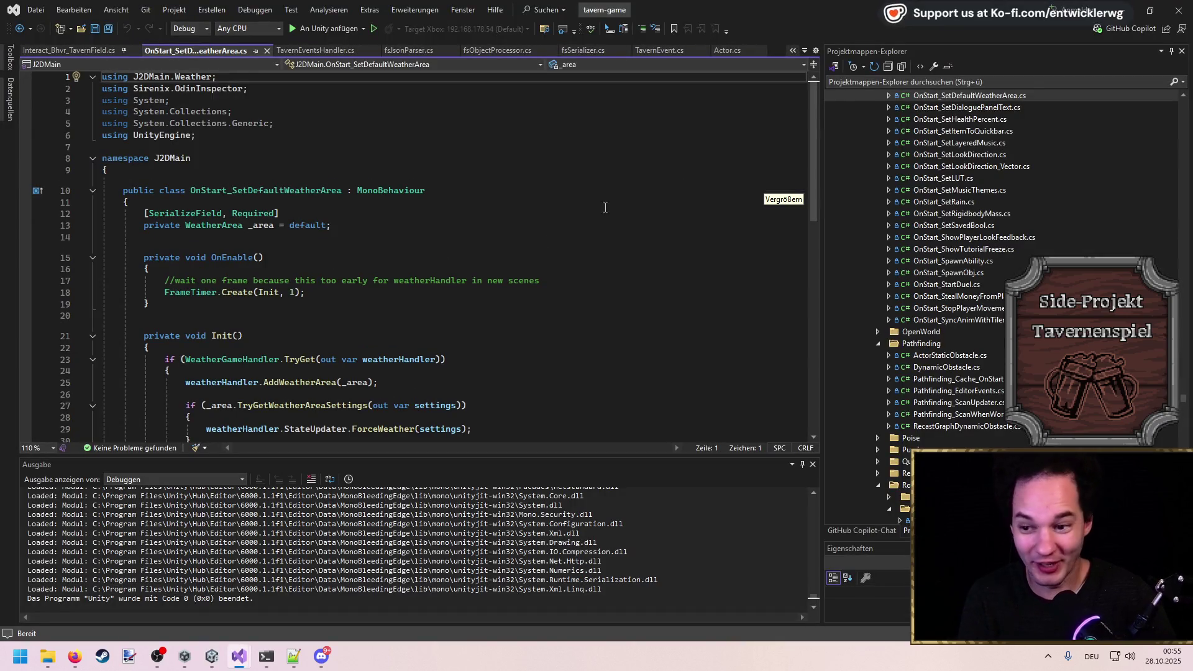
{"action": "scroll", "coordinate": [402, 344], "scroll_direction": "down", "scroll_amount": 5}
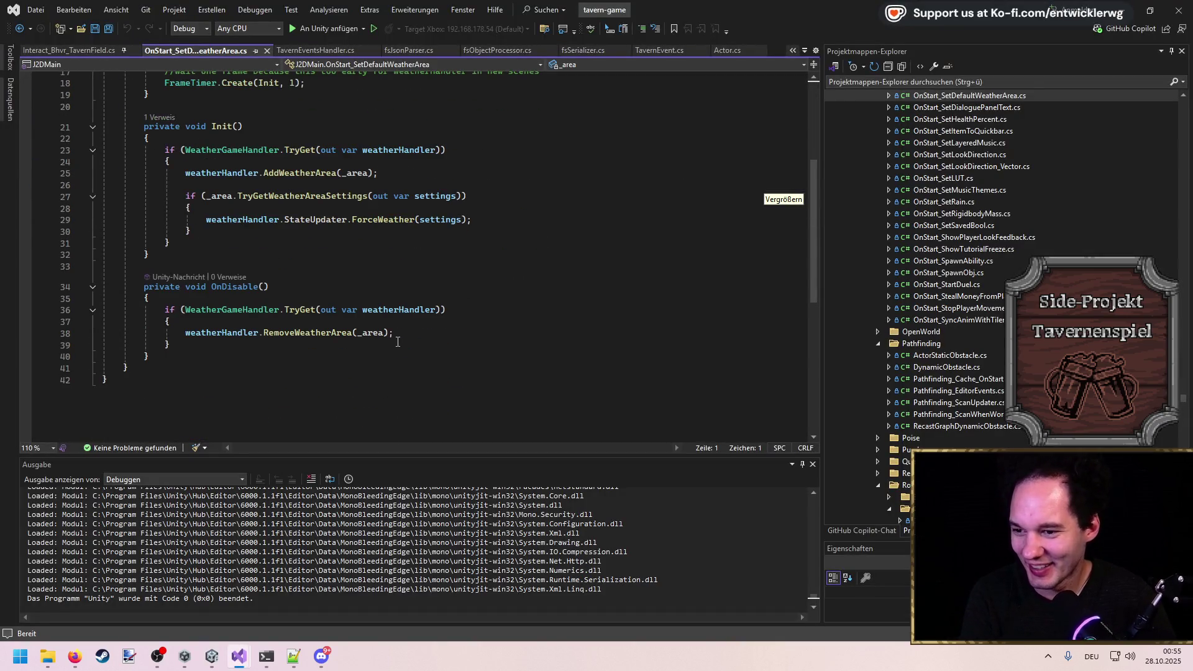
{"action": "key", "text": "ctrl+Tab"}
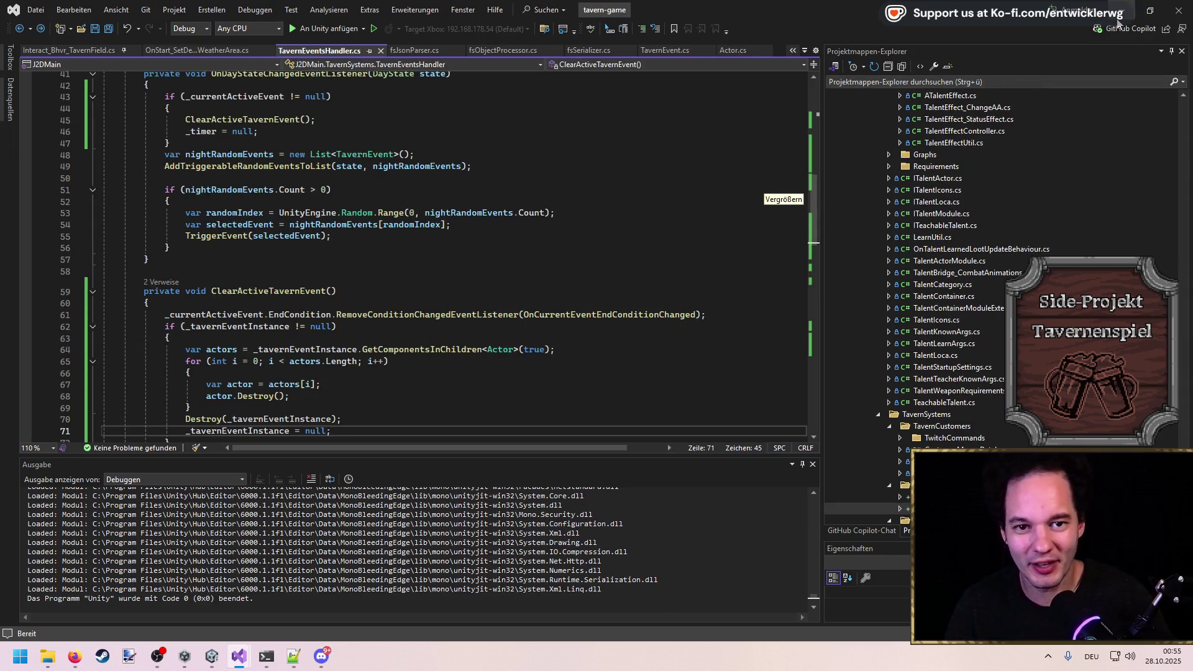
{"action": "key", "text": "alt+Tab"}
{"action": "left_click", "coordinate": [762, 297]}
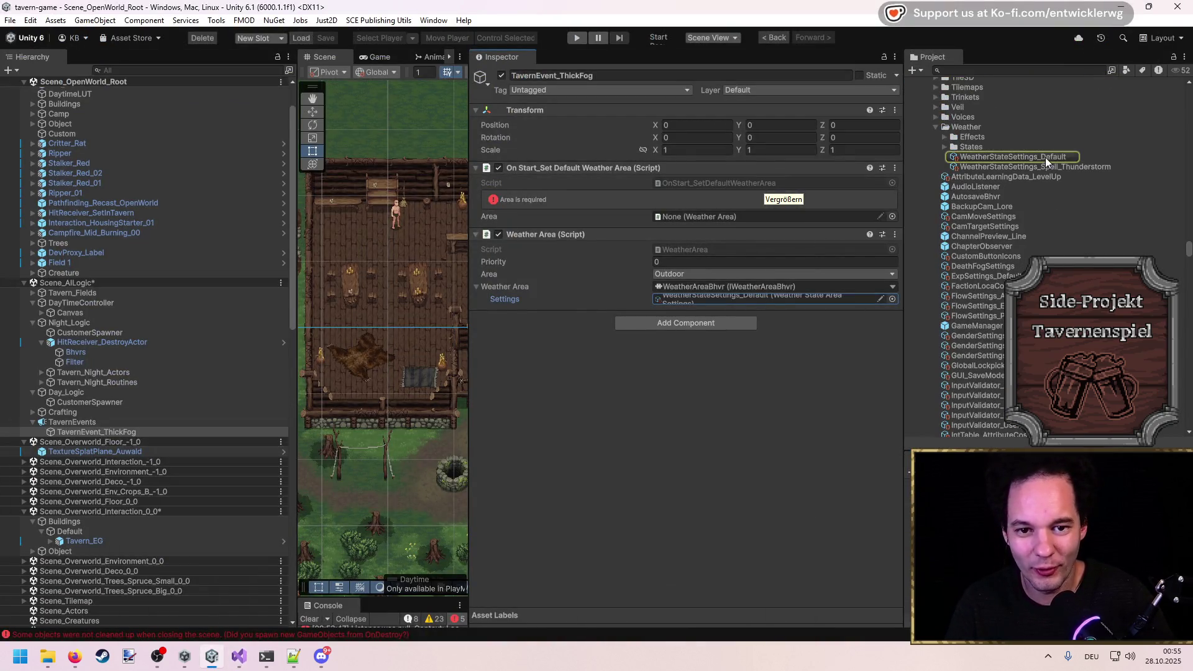
Inspect WeatherStateSettings_Default and the TavernEvents random events, then collapse the BadBoyEvent folder.
{"action": "left_click", "coordinate": [1046, 158]}
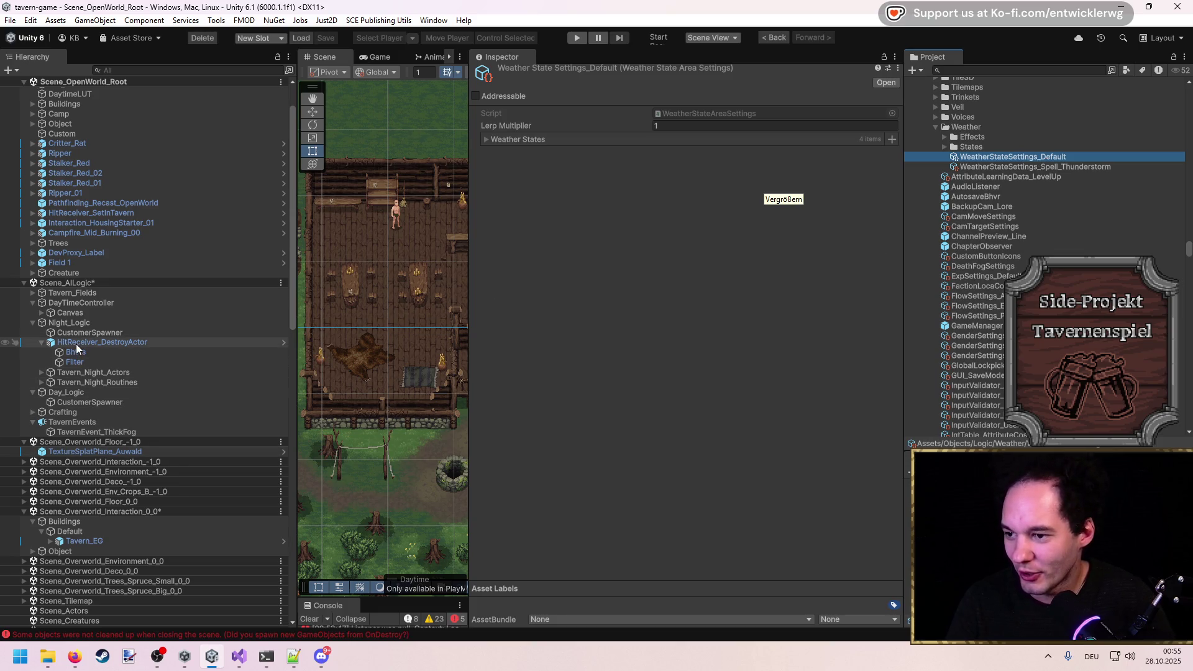
{"action": "left_click", "coordinate": [92, 422]}
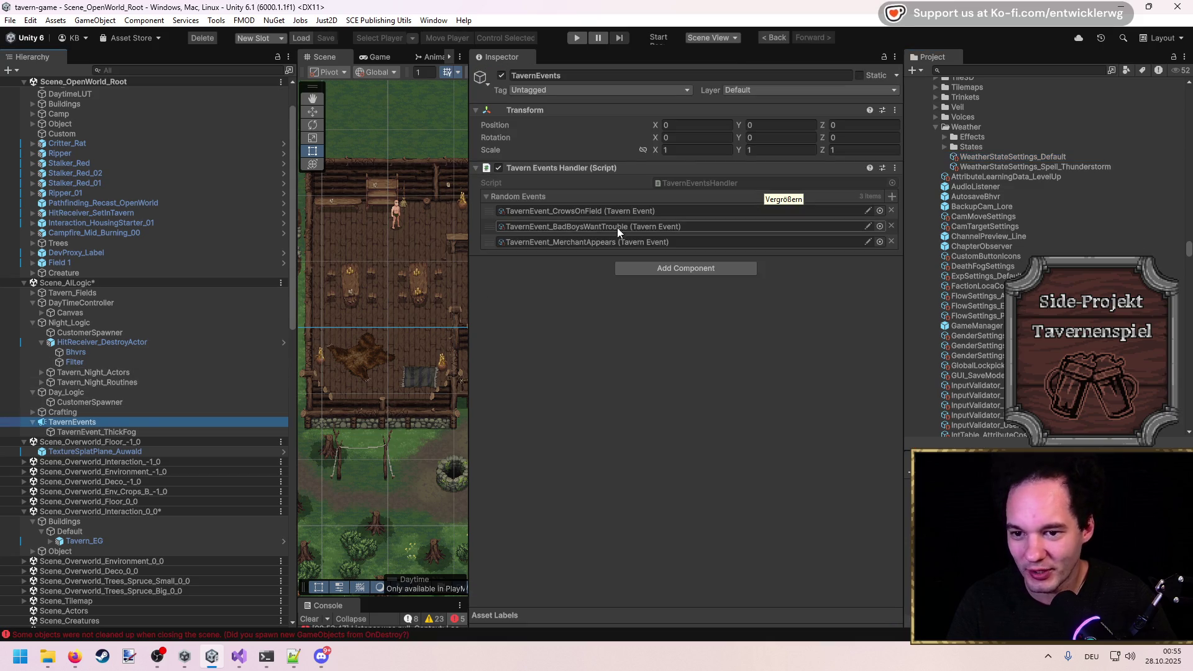
{"action": "left_click", "coordinate": [617, 228]}
{"action": "left_click", "coordinate": [951, 252]}
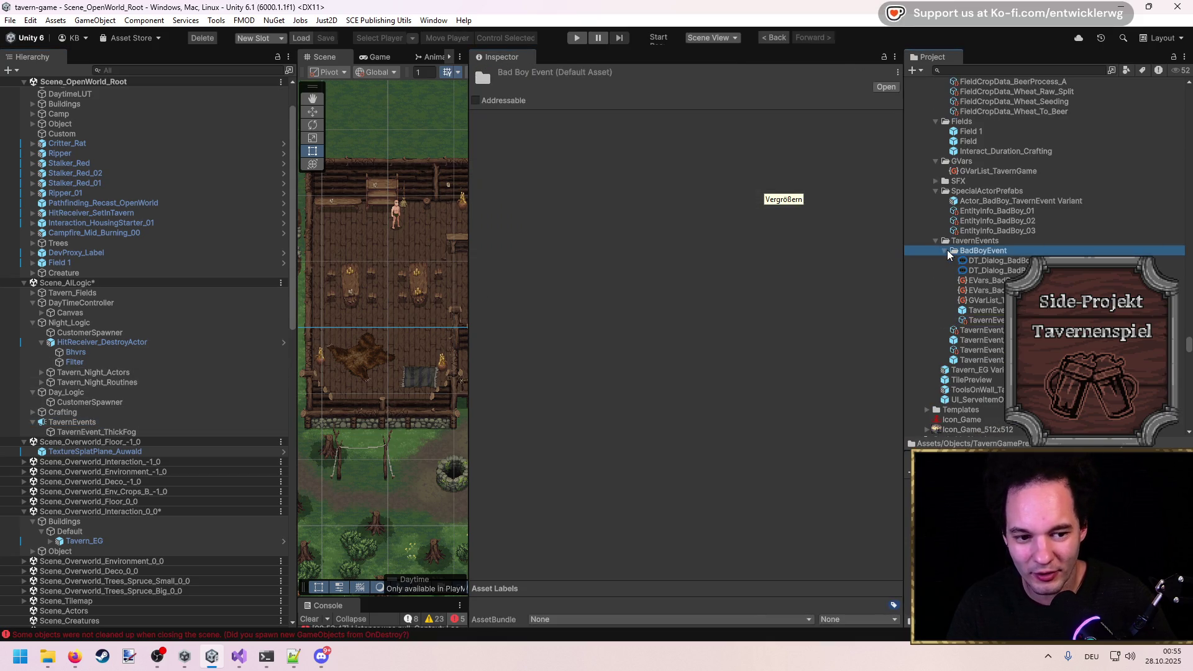
{"action": "left_click", "coordinate": [944, 251]}
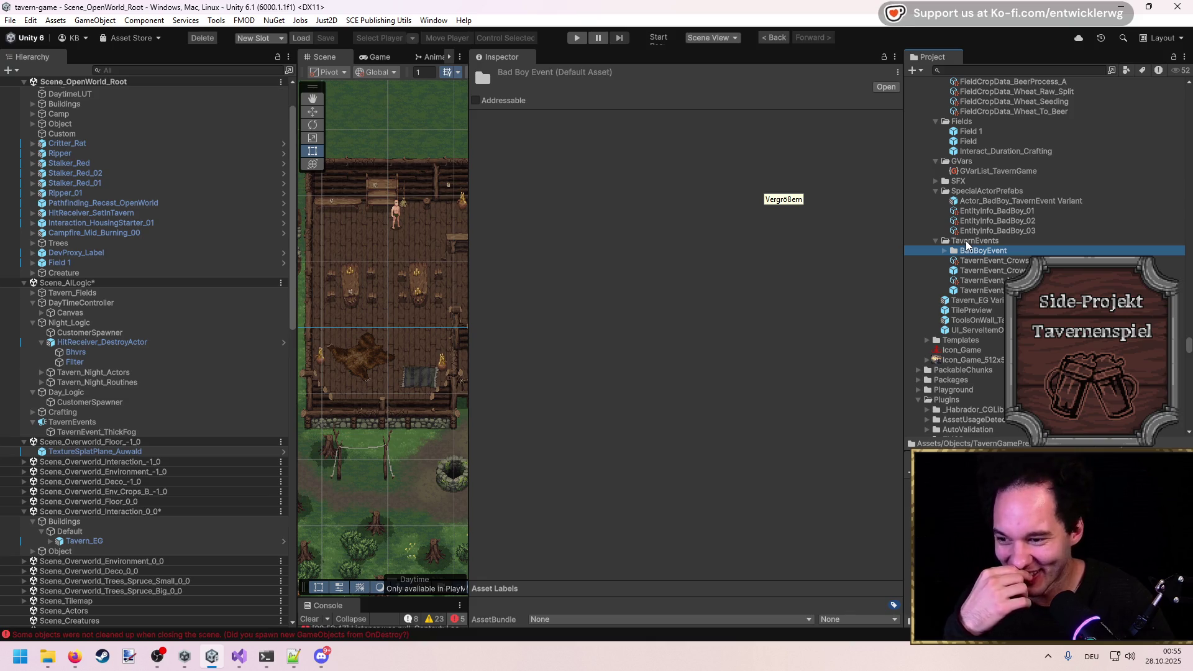
Create a WeatherEvents folder in TavernEvents and move the weather settings copy into it.
{"action": "left_click", "coordinate": [967, 243]}
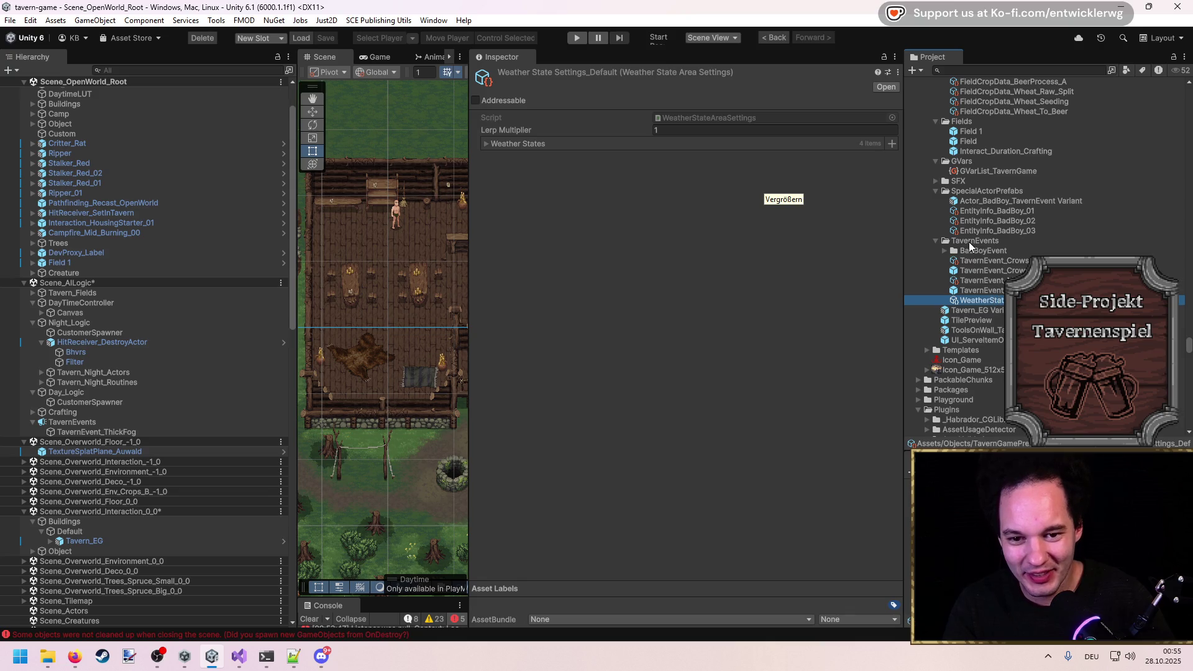
{"action": "right_click", "coordinate": [968, 242]}
{"action": "mouse_move", "coordinate": [1002, 245]}
{"action": "left_click", "coordinate": [897, 197]}
{"action": "type", "text": "W"}
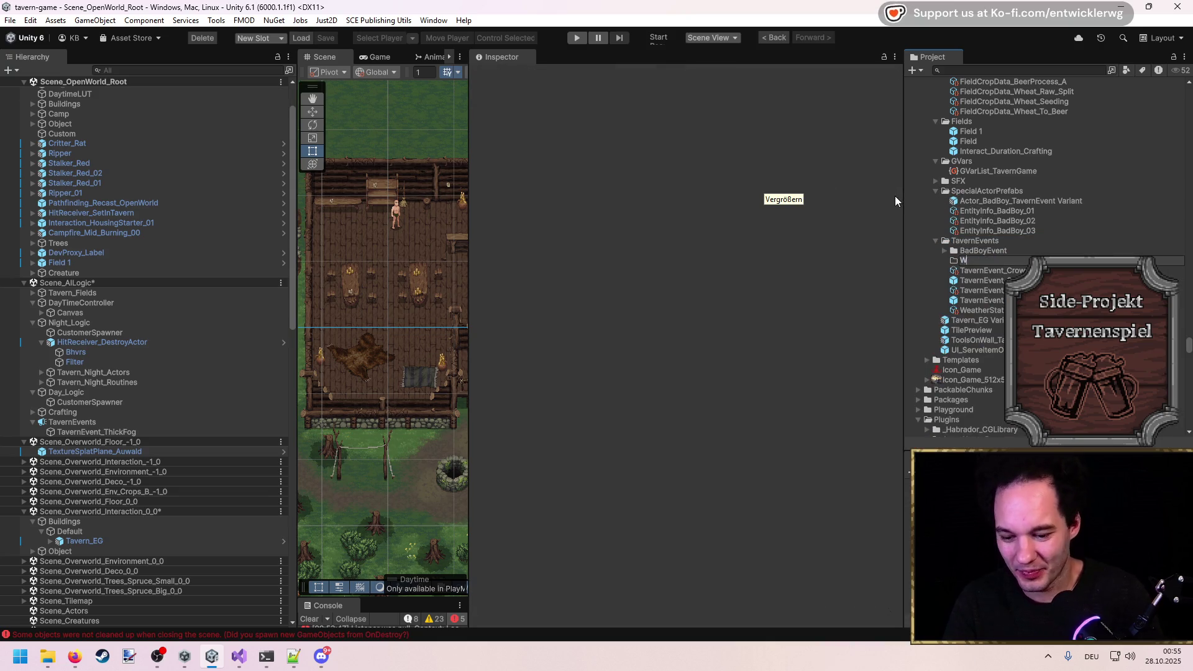
{"action": "type", "text": "eatherEvents"}
{"action": "key", "text": "Return"}
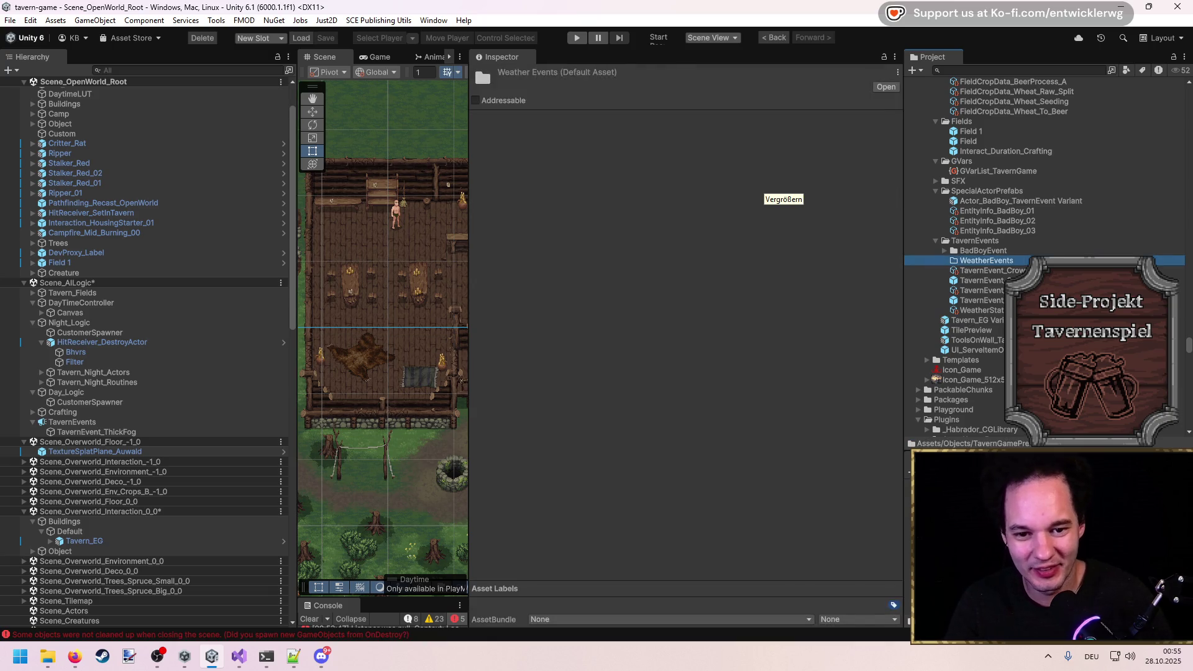
{"action": "left_click_drag", "start_coordinate": [981, 310], "coordinate": [993, 262]}
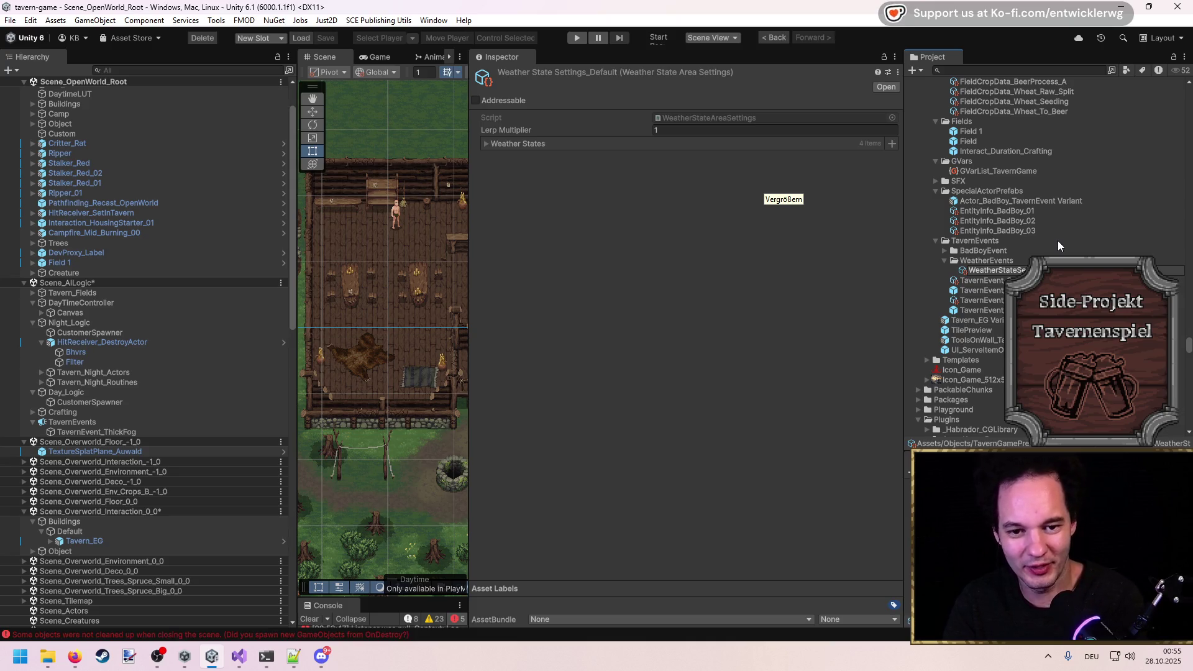
Name the asset Heaver Thunderstorm, remove Sunny, Cloudy and Rain_Weak, and use WeatherState_Thunder_Strong.
{"action": "key", "text": "Return"}
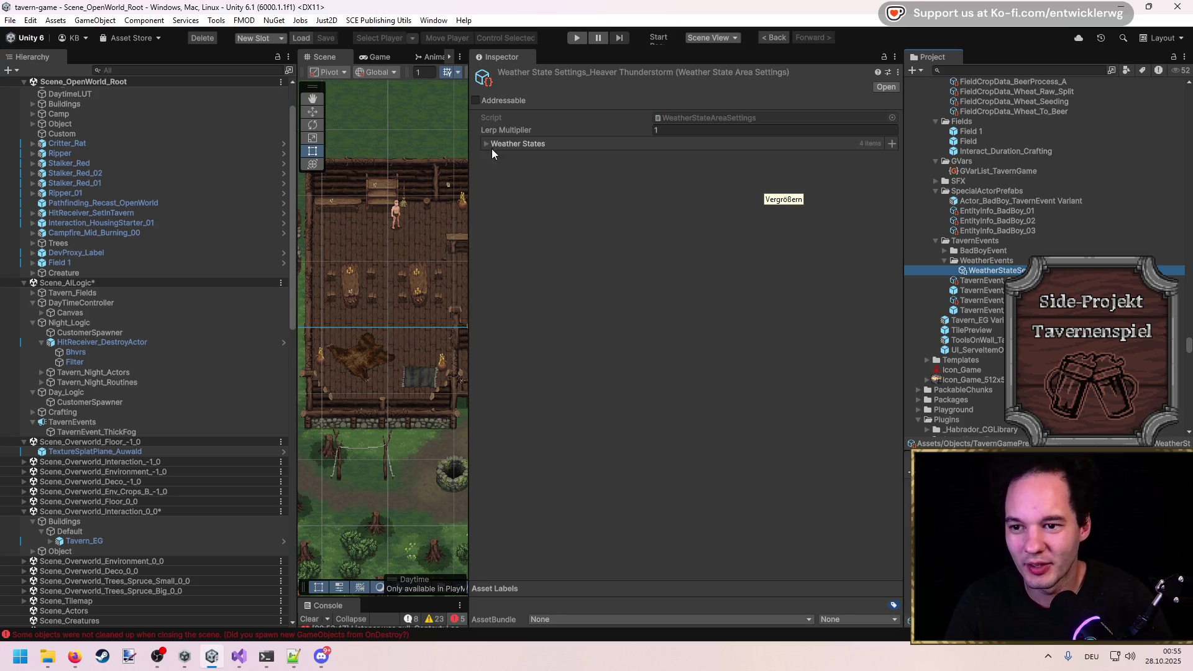
{"action": "left_click", "coordinate": [500, 145]}
{"action": "left_click", "coordinate": [893, 178]}
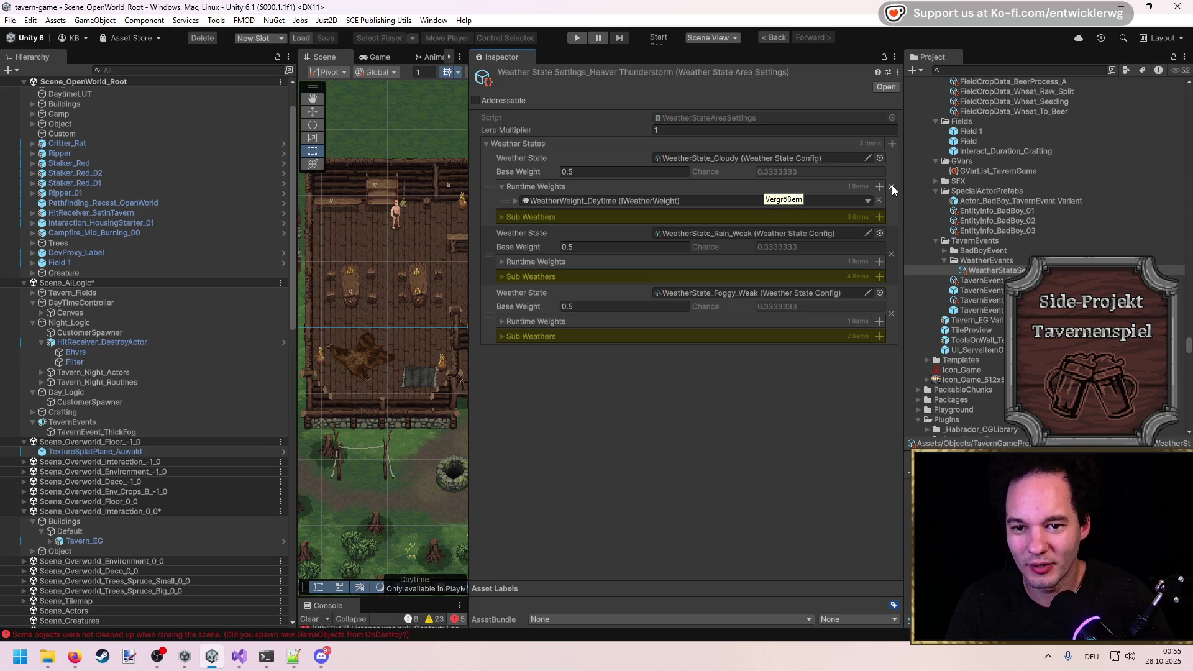
{"action": "left_click", "coordinate": [892, 185]}
{"action": "left_click", "coordinate": [893, 183]}
{"action": "left_click", "coordinate": [762, 160]}
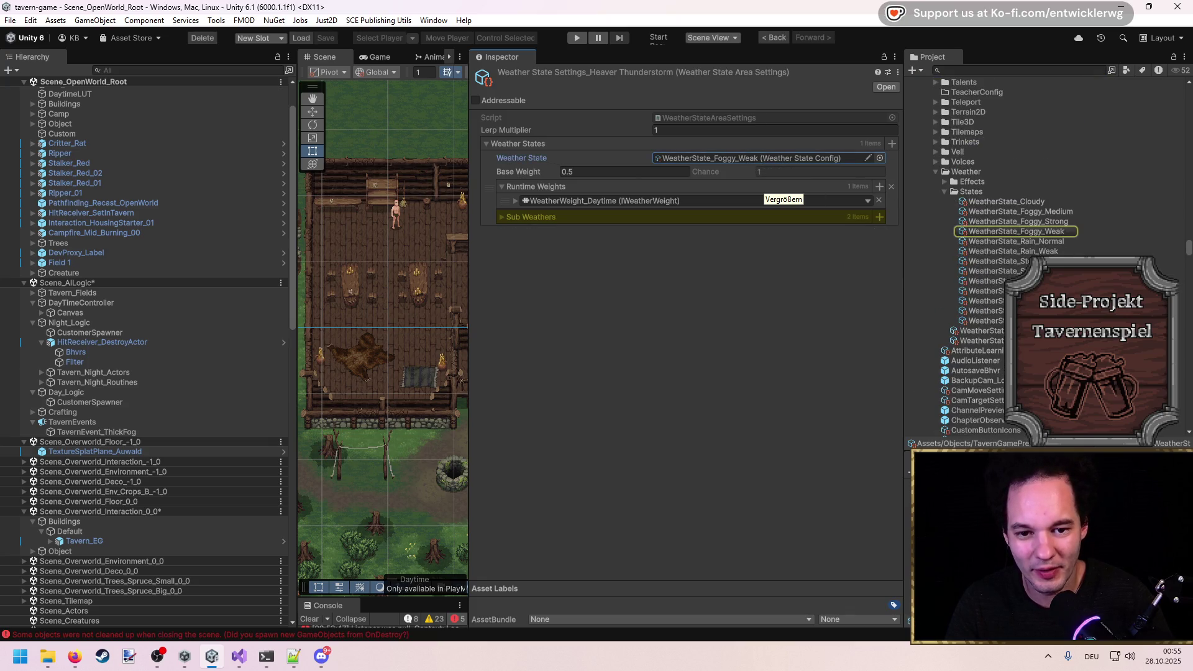
{"action": "mouse_move", "coordinate": [982, 301]}
{"action": "left_mouse_down"}
{"action": "mouse_move", "coordinate": [888, 259]}
{"action": "mouse_move", "coordinate": [746, 159]}
{"action": "left_mouse_up"}
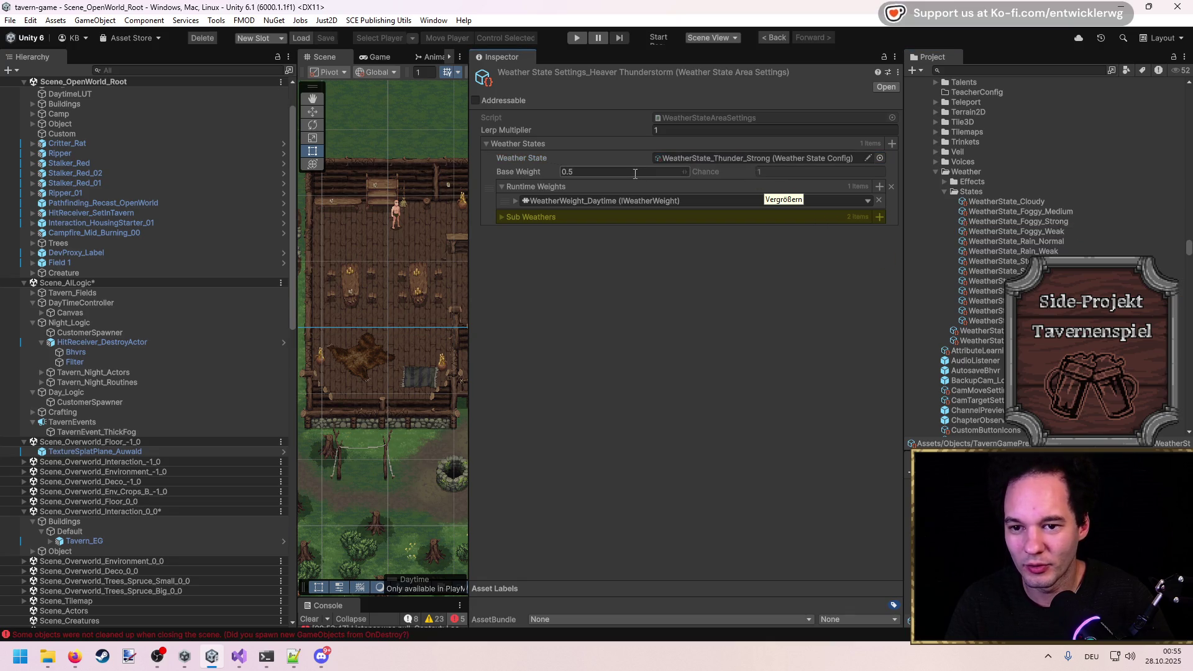
Set the Thunder_Strong base weight to 1 and remove its daytime runtime weight.
{"action": "left_click", "coordinate": [635, 174]}
{"action": "type", "text": "1"}
{"action": "key", "text": "Return"}
{"action": "left_click", "coordinate": [514, 200]}
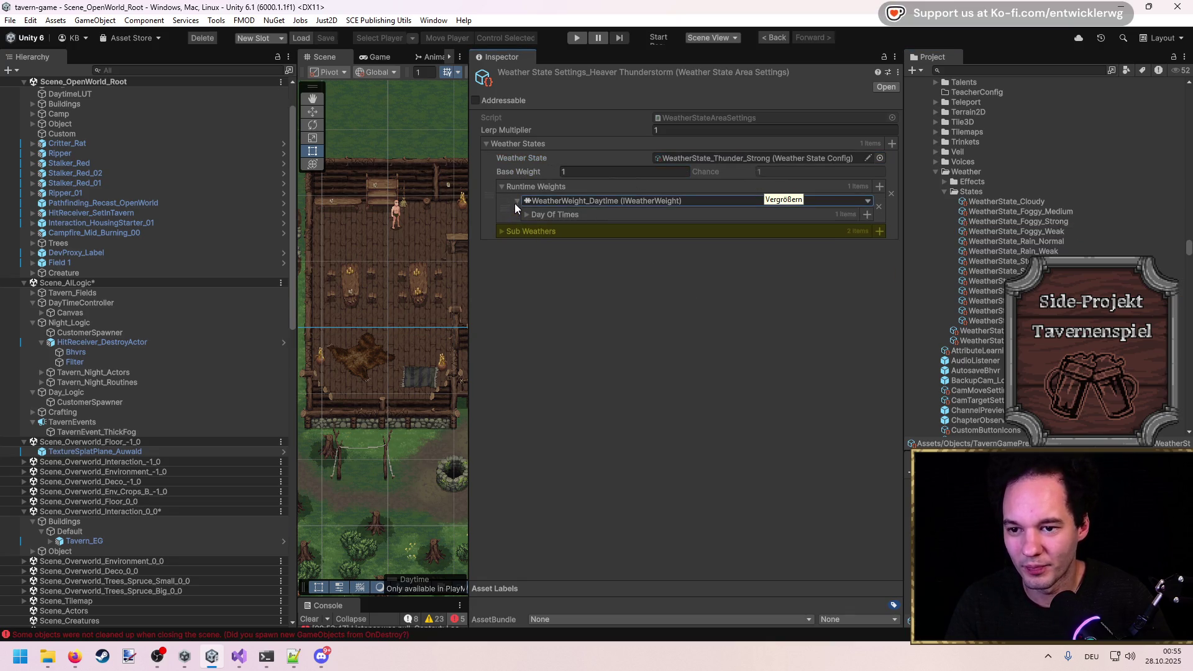
{"action": "left_click", "coordinate": [495, 232]}
{"action": "left_click", "coordinate": [527, 215]}
{"action": "left_click", "coordinate": [697, 230]}
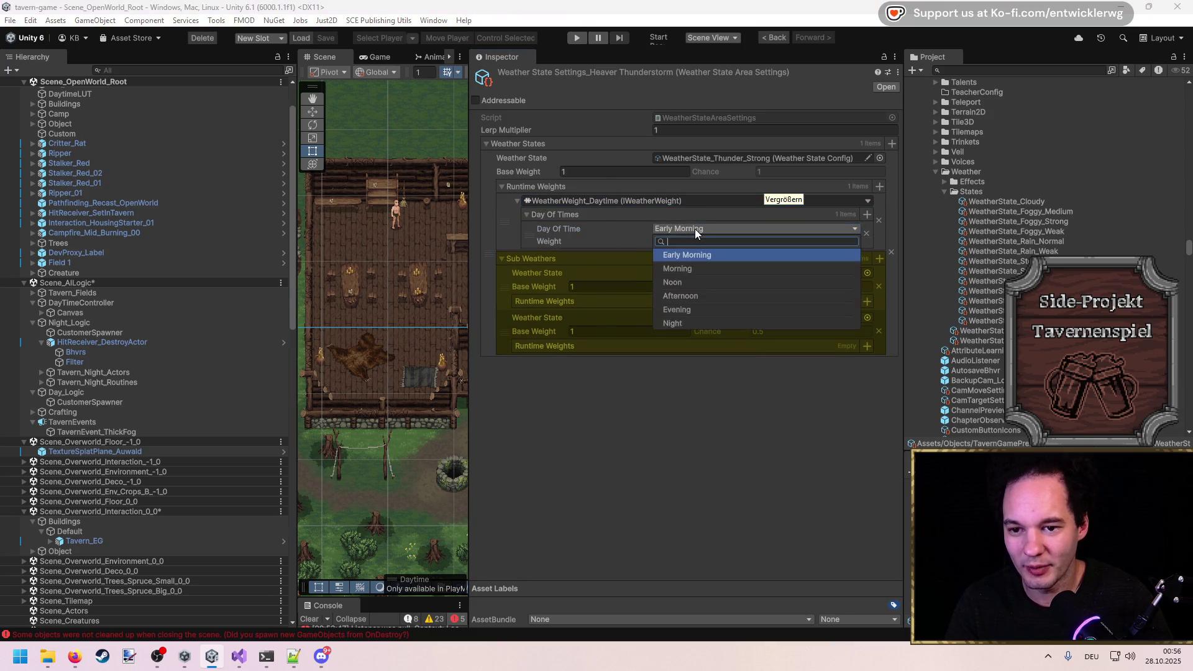
{"action": "left_click", "coordinate": [695, 229]}
{"action": "left_click", "coordinate": [695, 229]}
{"action": "left_click", "coordinate": [682, 453]}
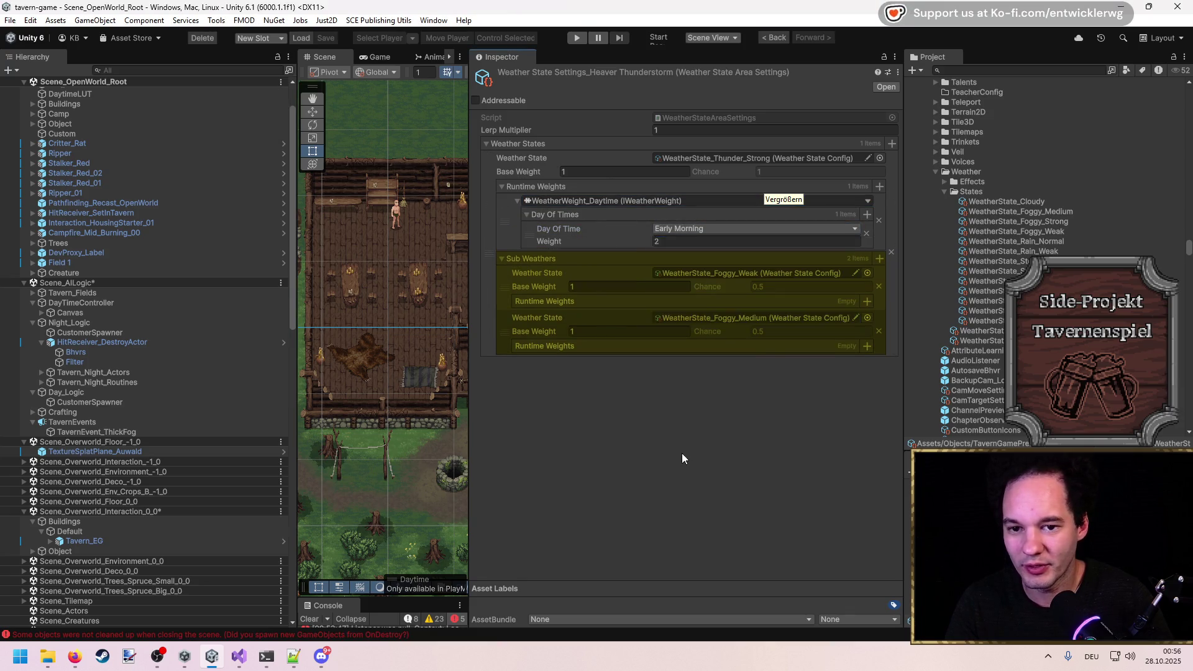
{"action": "left_click", "coordinate": [880, 221]}
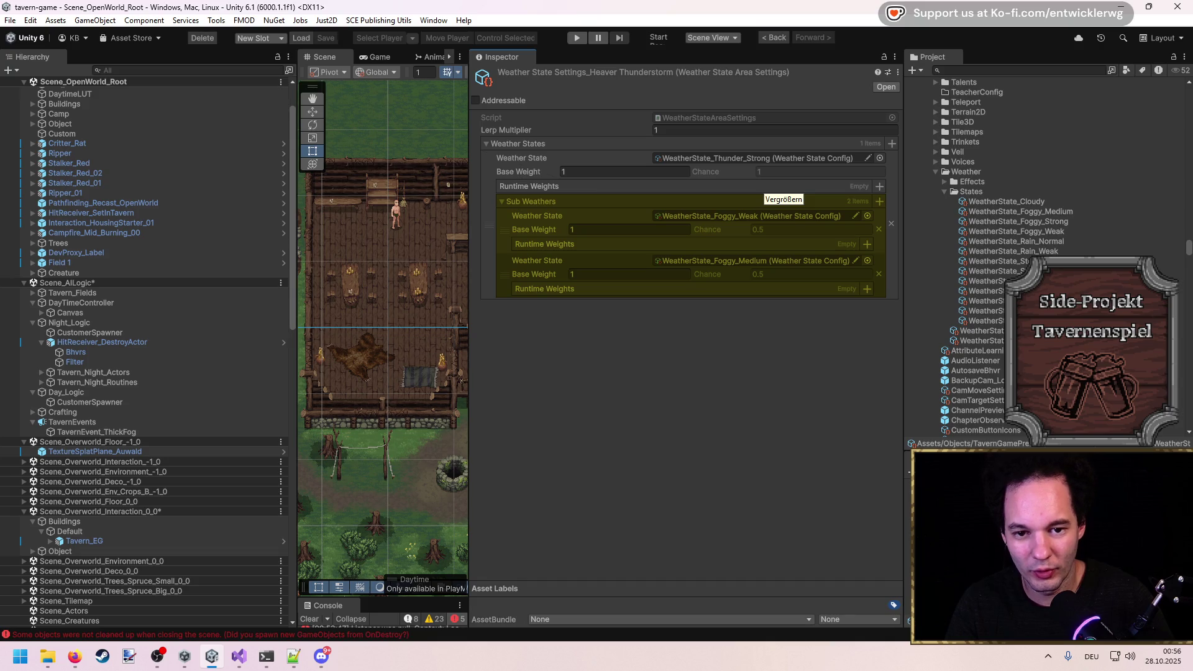
Make WeatherState_Stormy the only sub-weather, removing Foggy_Medium.
{"action": "left_click_drag", "start_coordinate": [992, 261], "coordinate": [775, 218]}
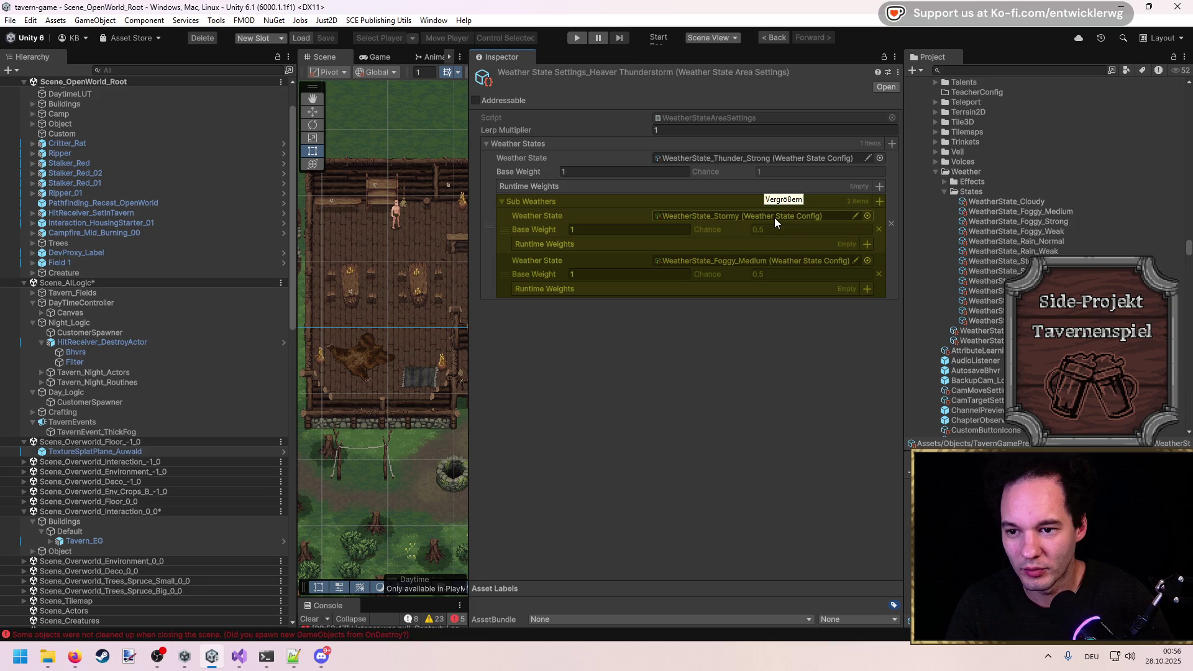
{"action": "left_click", "coordinate": [879, 273]}
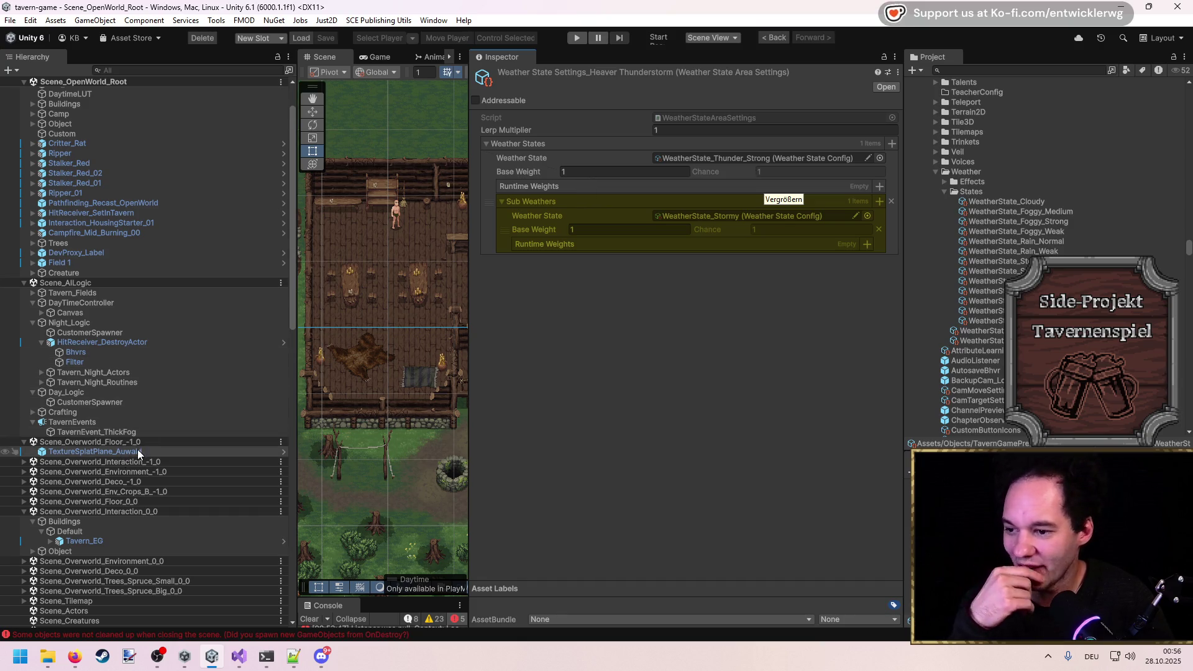
{"action": "left_click", "coordinate": [133, 434]}
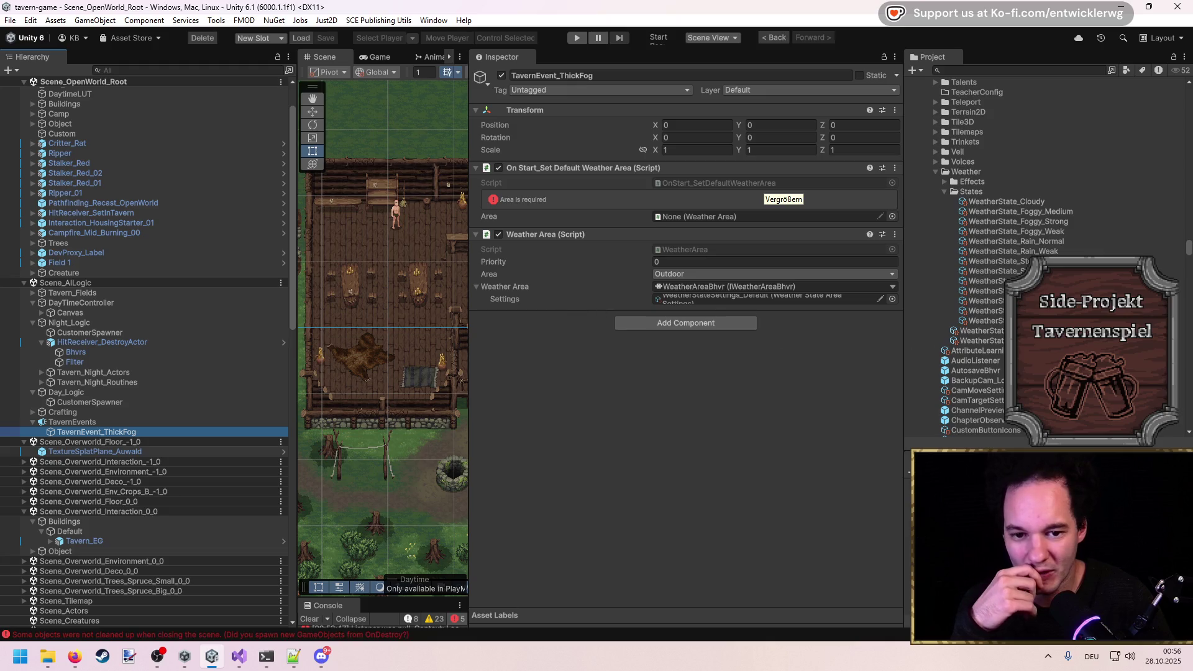
Select TavernEvent_ThickFog and assign its weather area to the required Area field.
{"action": "left_click", "coordinate": [987, 336]}
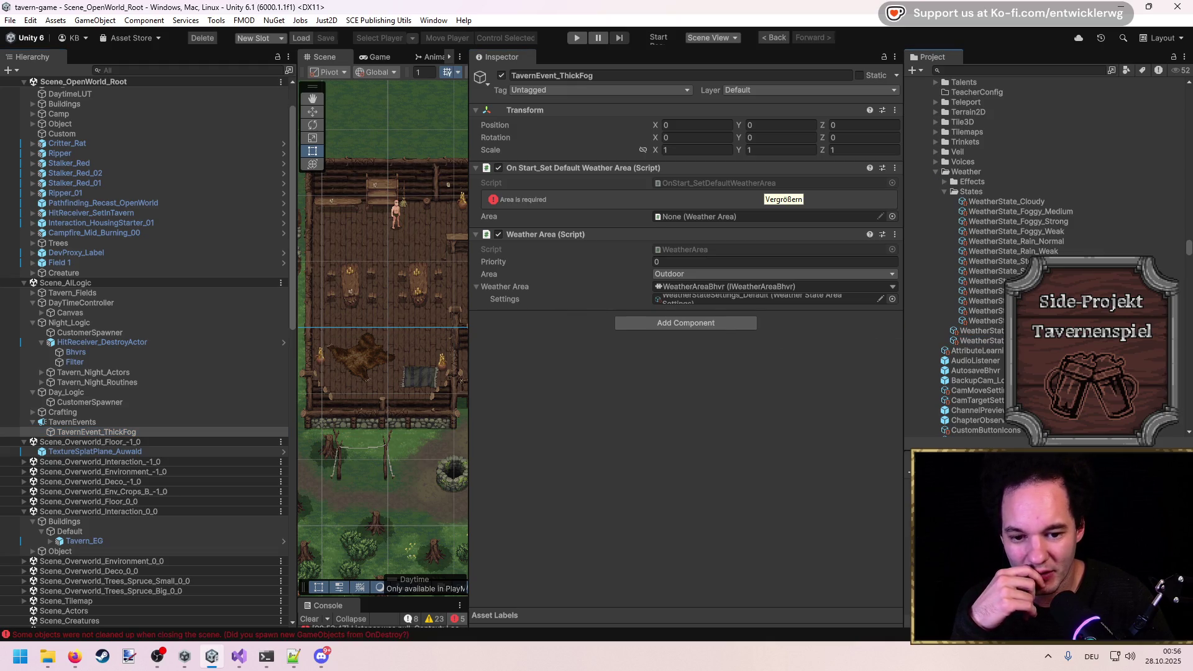
{"action": "left_click", "coordinate": [706, 301]}
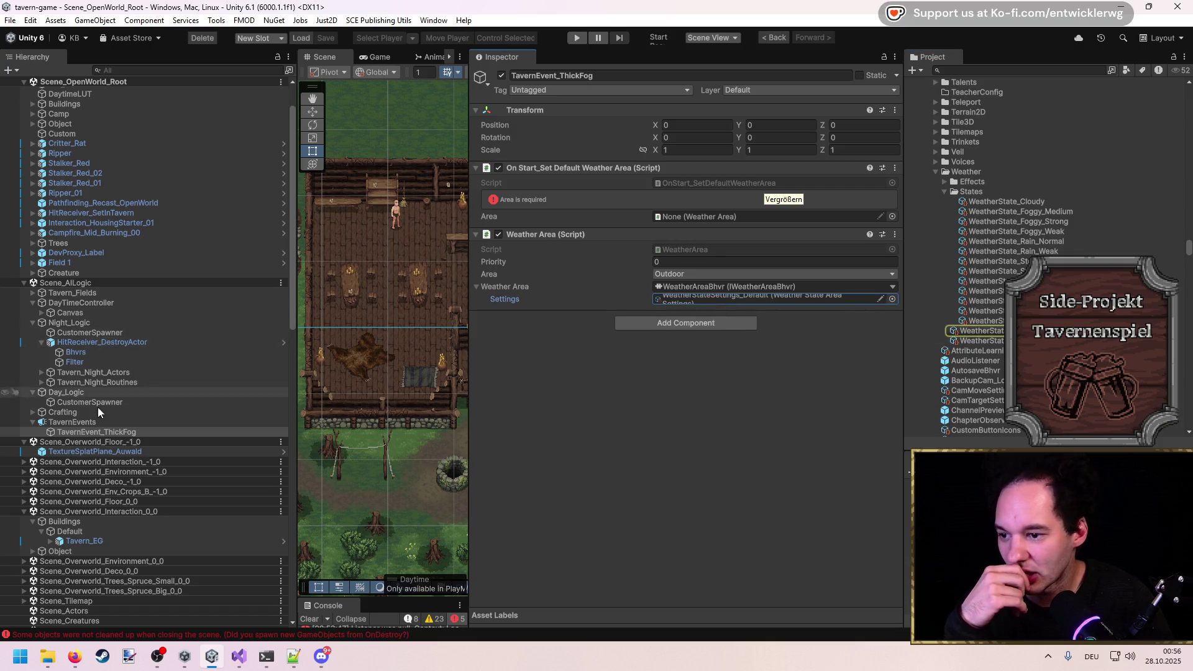
{"action": "left_click", "coordinate": [75, 423]}
{"action": "left_click", "coordinate": [646, 241]}
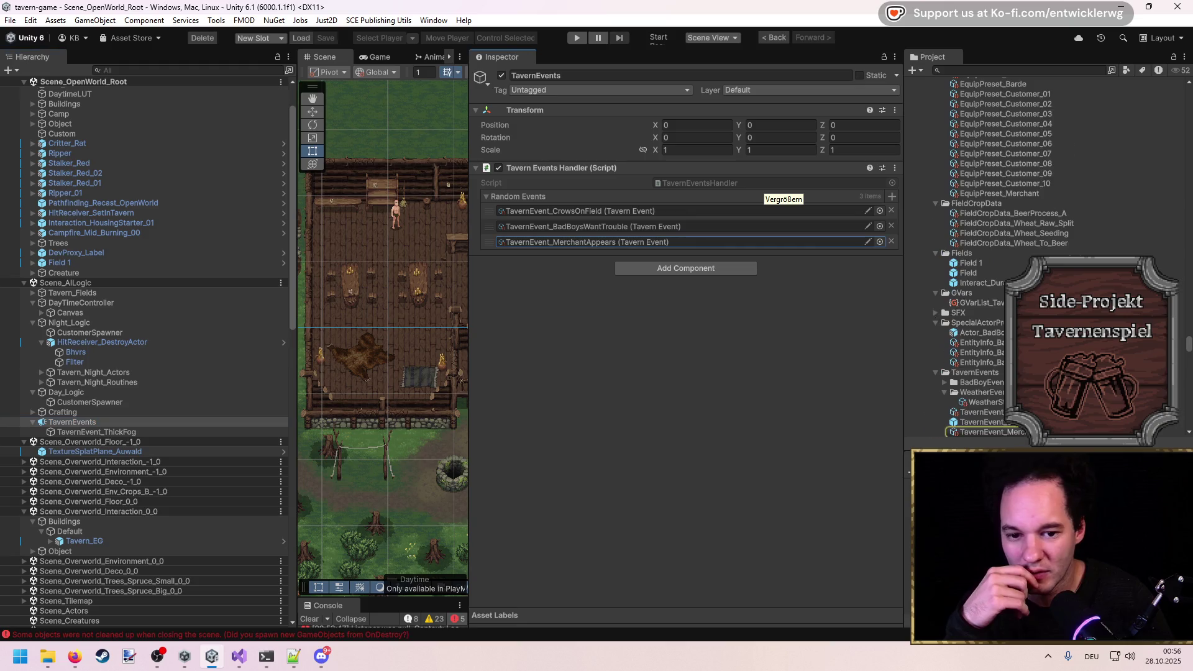
{"action": "left_click", "coordinate": [166, 435]}
{"action": "mouse_move", "coordinate": [165, 435]}
{"action": "left_mouse_down"}
{"action": "mouse_move", "coordinate": [731, 215]}
{"action": "mouse_move", "coordinate": [721, 213]}
{"action": "mouse_move", "coordinate": [731, 298]}
{"action": "mouse_move", "coordinate": [684, 281]}
{"action": "mouse_move", "coordinate": [677, 218]}
{"action": "mouse_move", "coordinate": [710, 216]}
{"action": "left_mouse_up"}
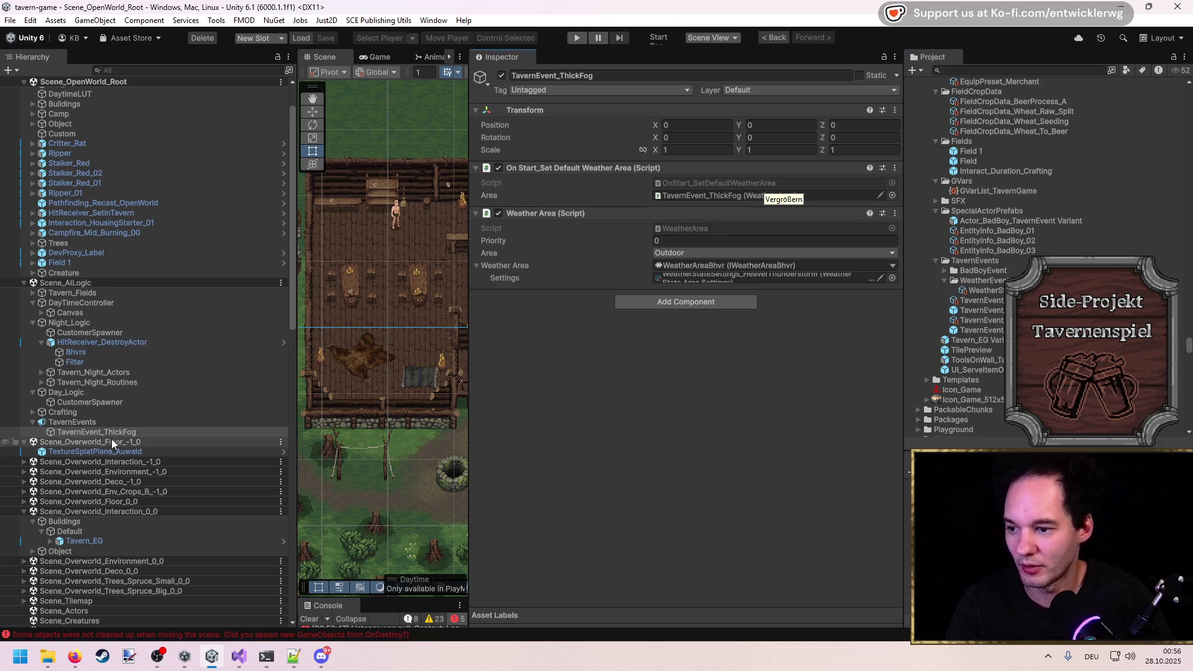
Set the Weather Area's Priority to 5000.
{"action": "left_click_drag", "start_coordinate": [468, 326], "coordinate": [646, 326]}
{"action": "scroll", "coordinate": [498, 311], "scroll_direction": "up", "scroll_amount": 5}
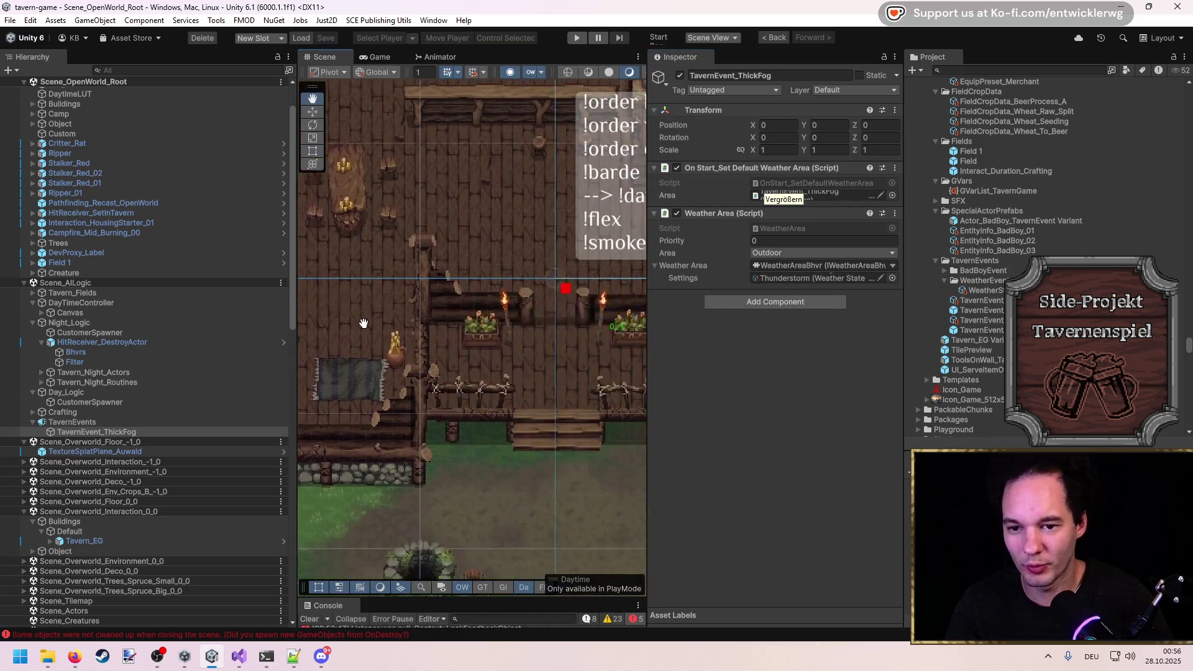
{"action": "left_click_drag", "start_coordinate": [297, 316], "coordinate": [206, 315]}
{"action": "left_click", "coordinate": [767, 241]}
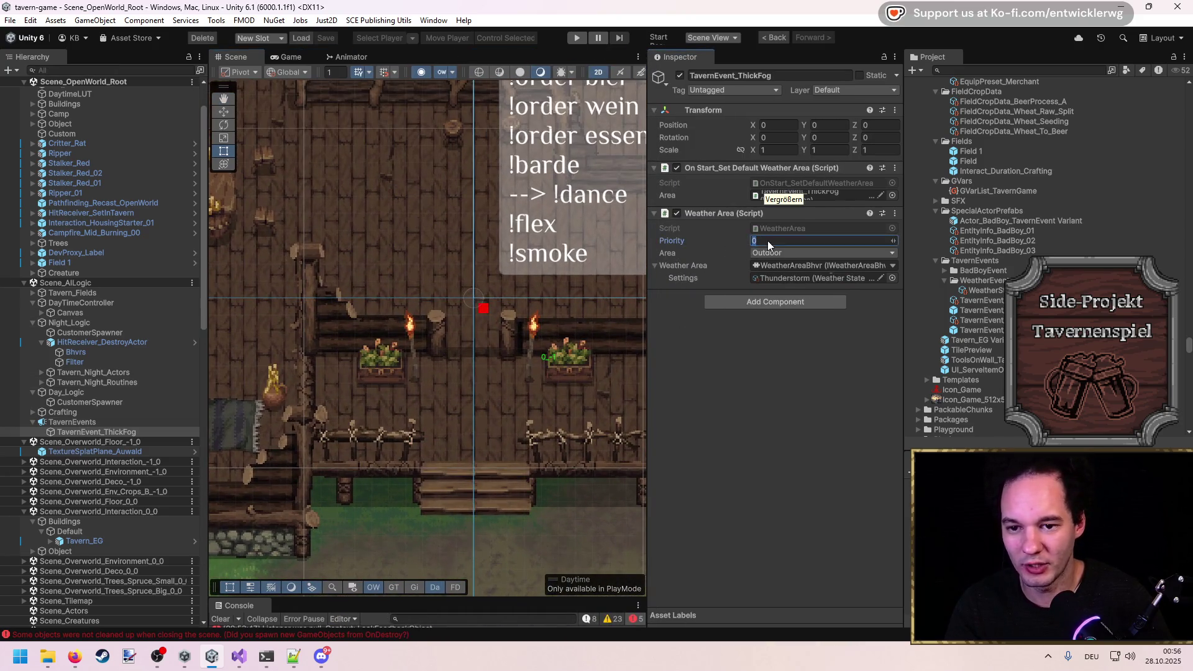
{"action": "type", "text": "5000"}
{"action": "key", "text": "Return"}
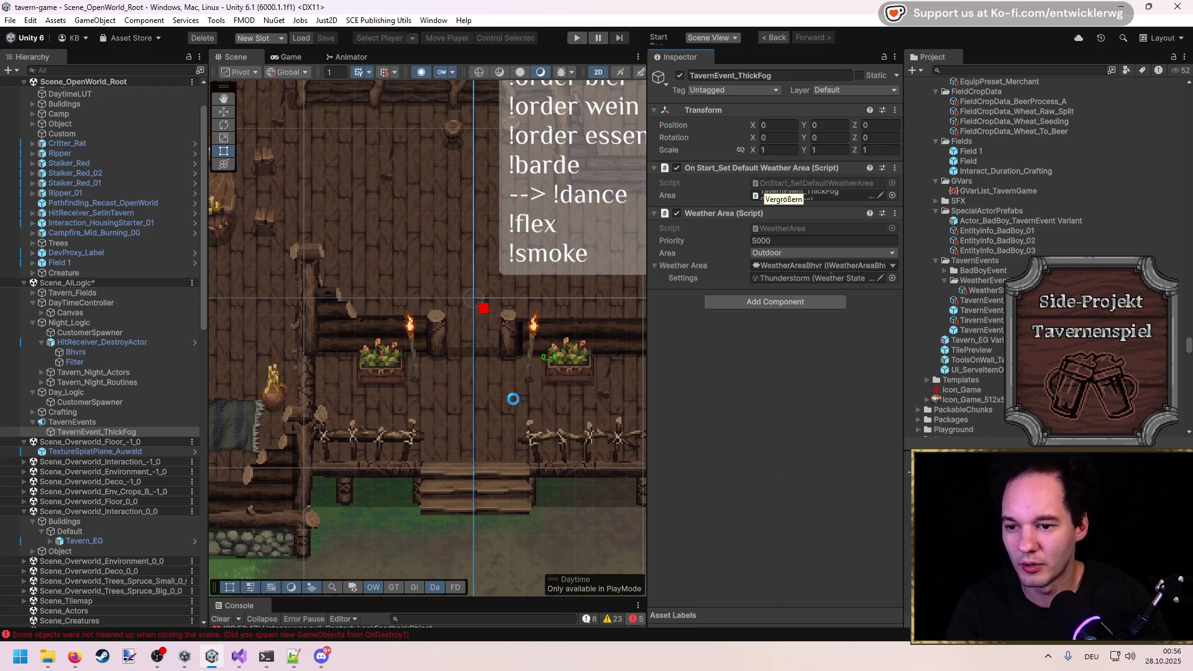
Pan the Scene view over the tavern and start play mode.
{"action": "scroll", "coordinate": [495, 279], "scroll_direction": "up", "scroll_amount": 4}
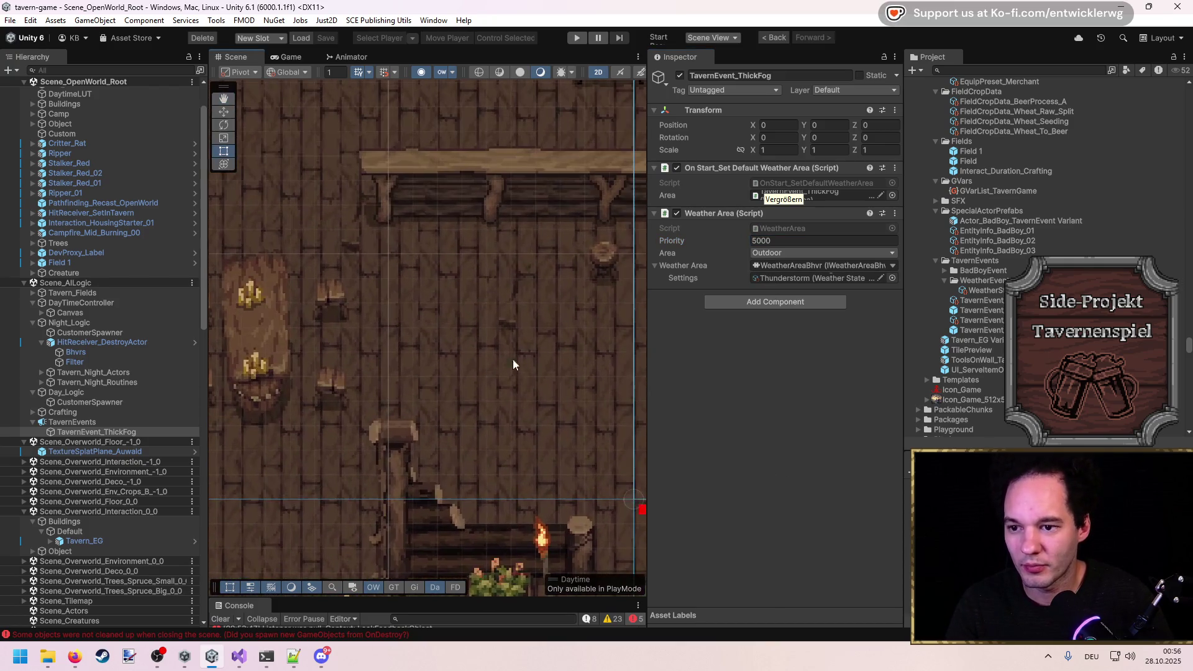
{"action": "left_click_drag", "start_coordinate": [562, 308], "coordinate": [484, 258]}
{"action": "left_click", "coordinate": [578, 37]}
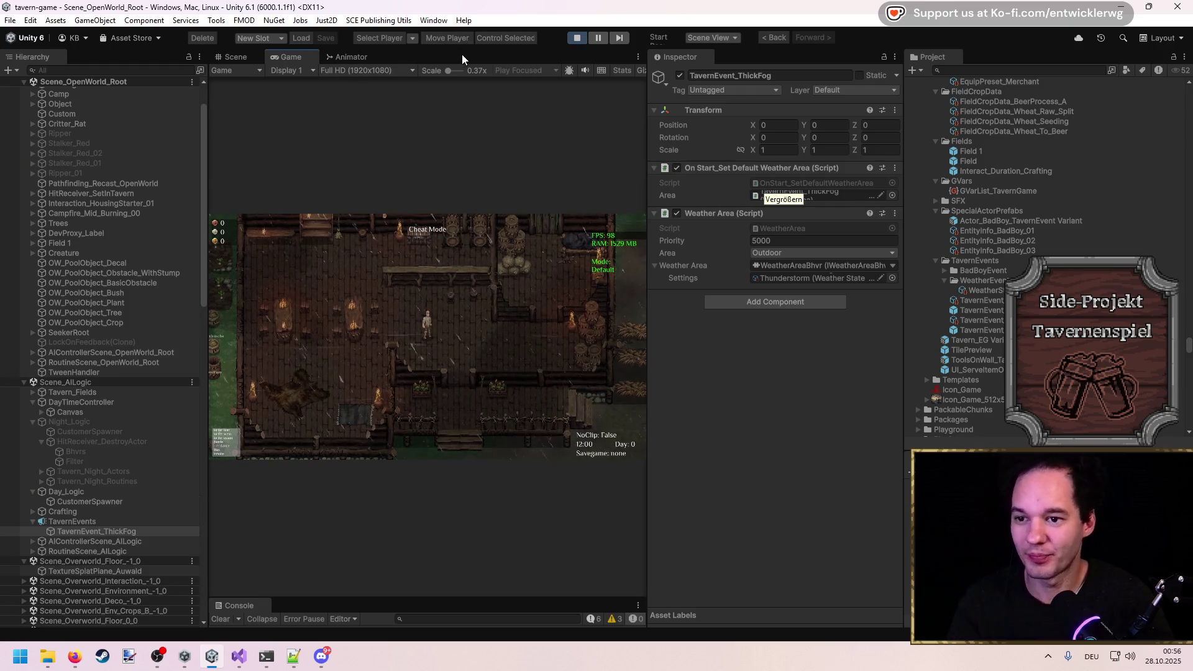
Maximize the Game view and walk the player through the tavern, down the front stairs and back.
{"action": "key", "text": "shift+space"}
{"action": "key", "text": "w"}
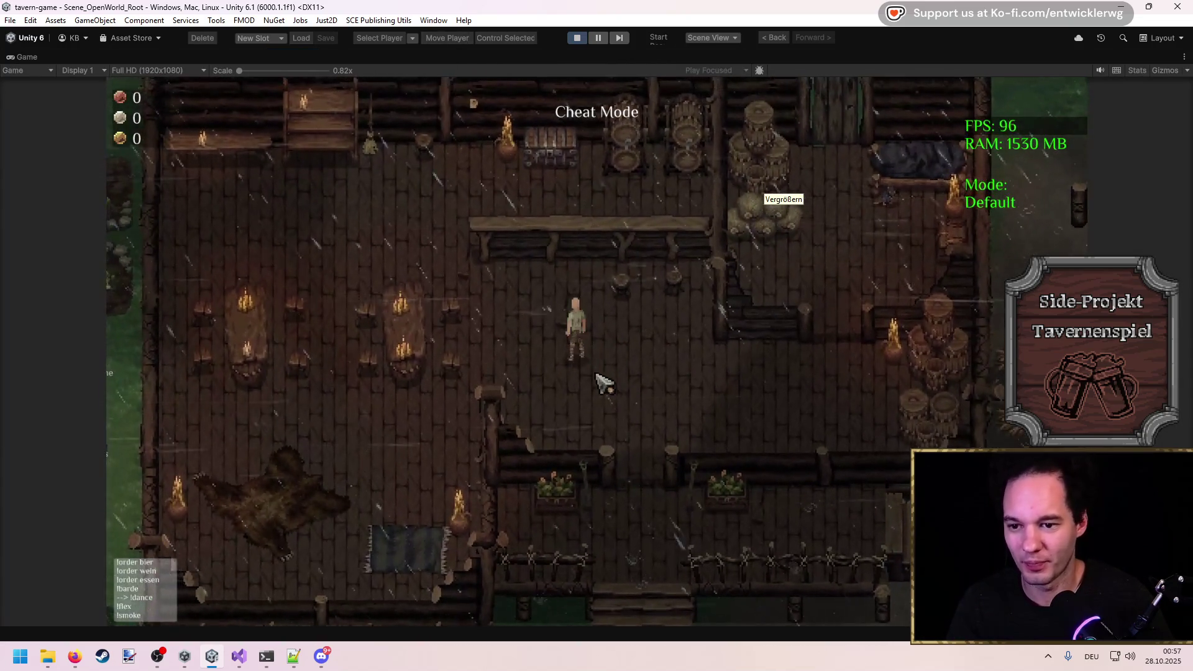
{"action": "key", "text": "a"}
{"action": "key", "text": "s"}
{"action": "key", "text": "d"}
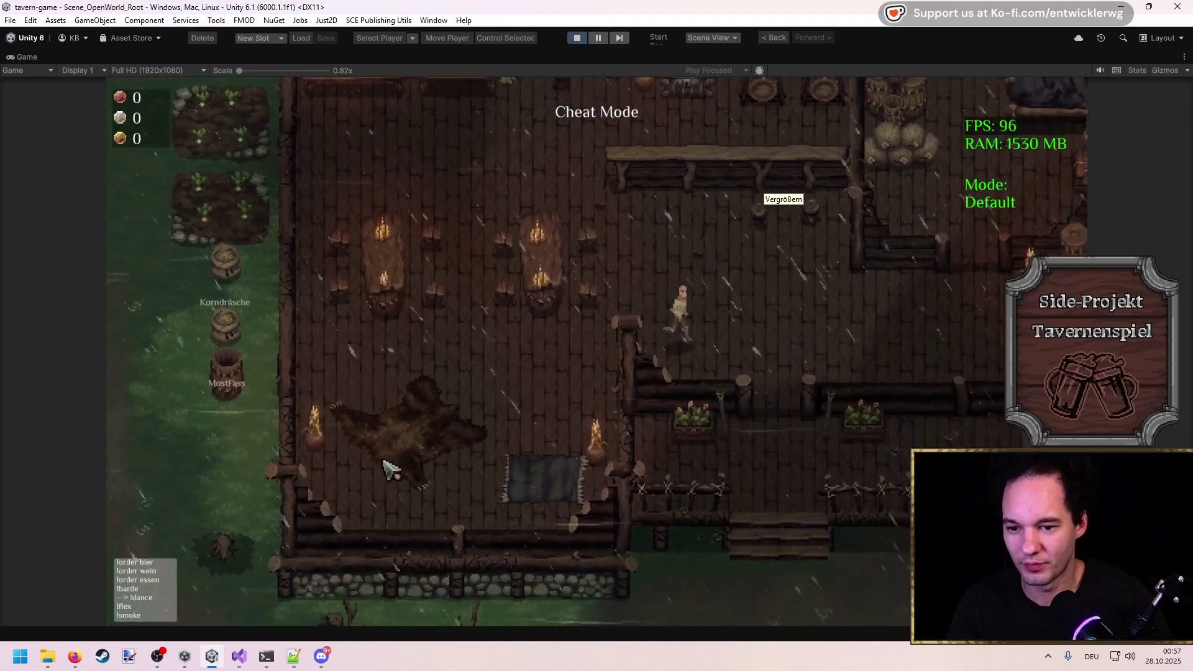
{"action": "key", "text": "s"}
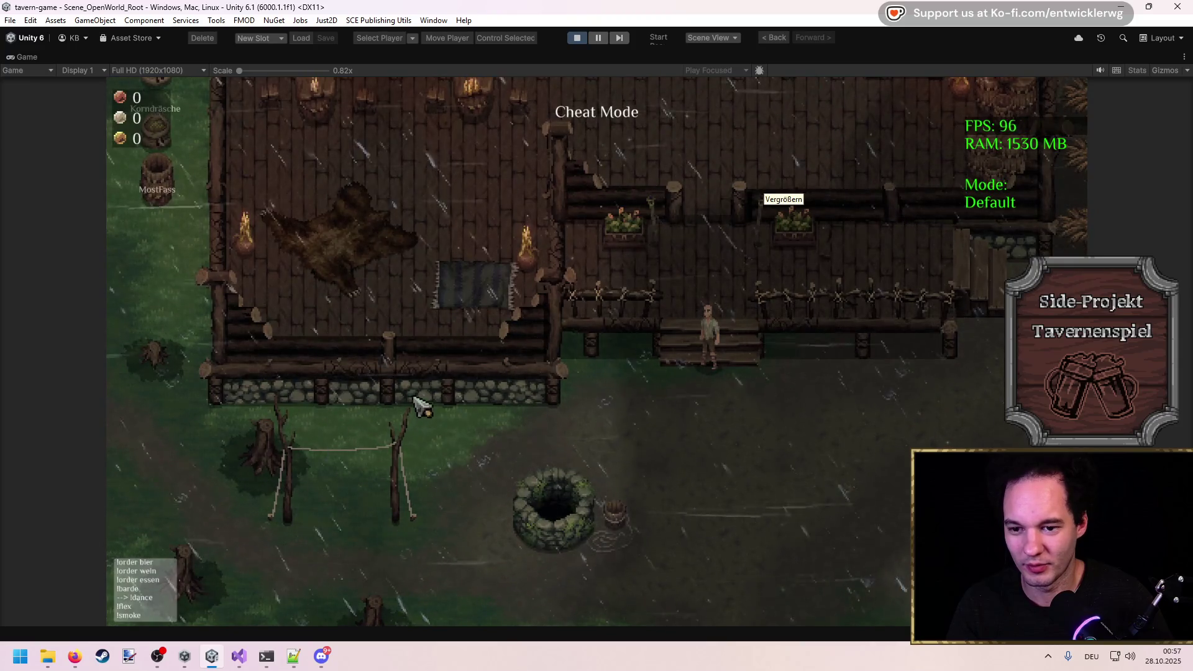
{"action": "key", "text": "w"}
{"action": "key", "text": "w"}
{"action": "key", "text": "a"}
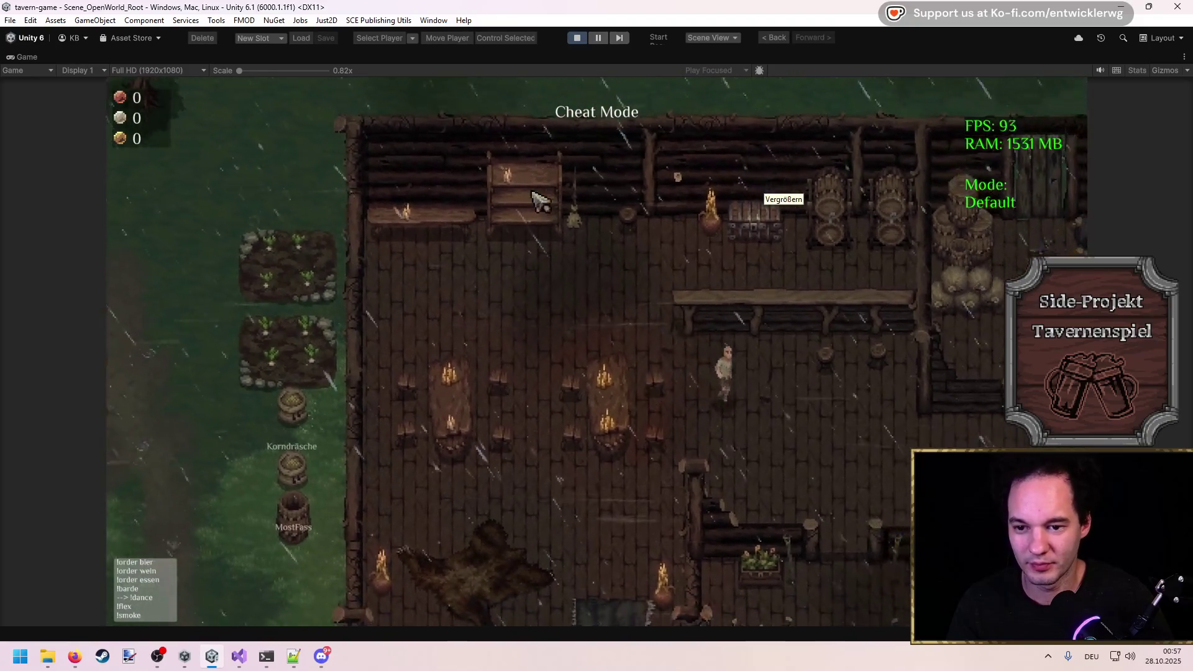
Toggle the maximized Game view while walking the player north, east and west through the rainy tavern.
{"action": "key", "text": "shift+space"}
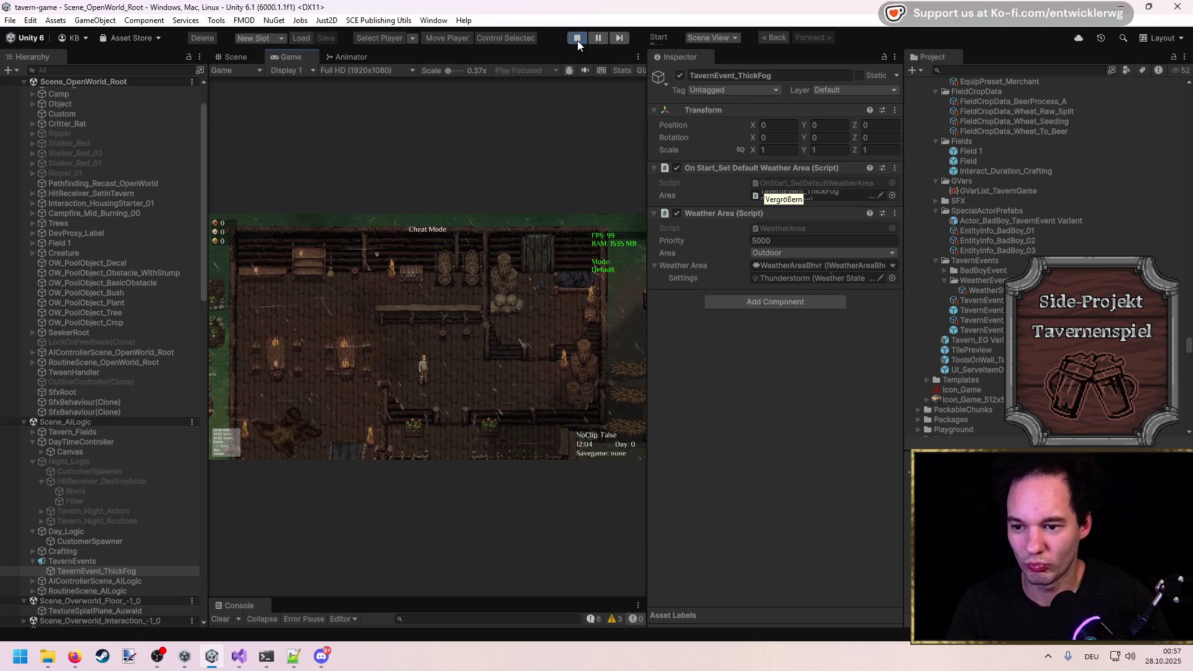
{"action": "key", "text": "shift+space"}
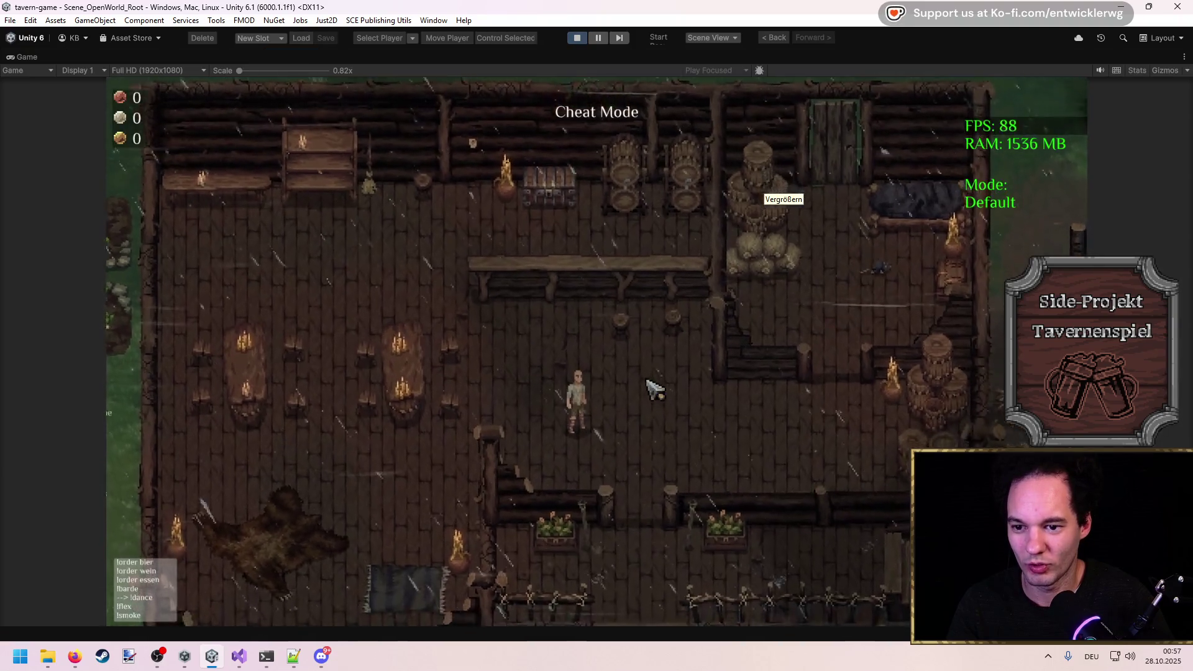
{"action": "key", "text": "w"}
{"action": "key", "text": "d"}
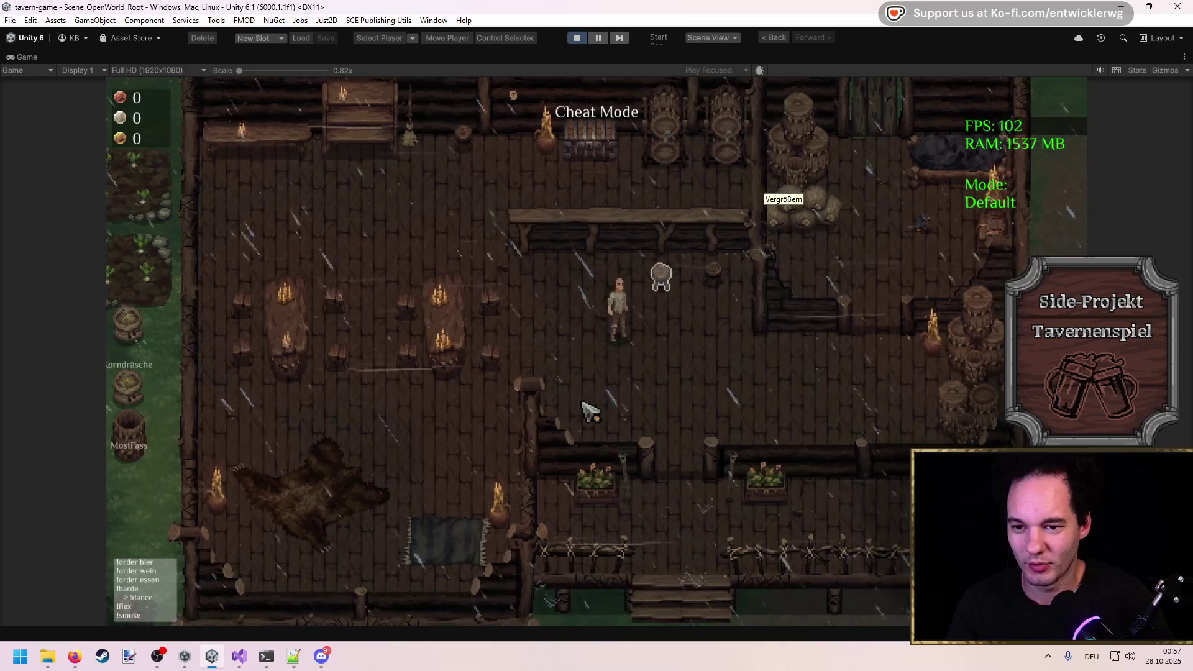
{"action": "key", "text": "a"}
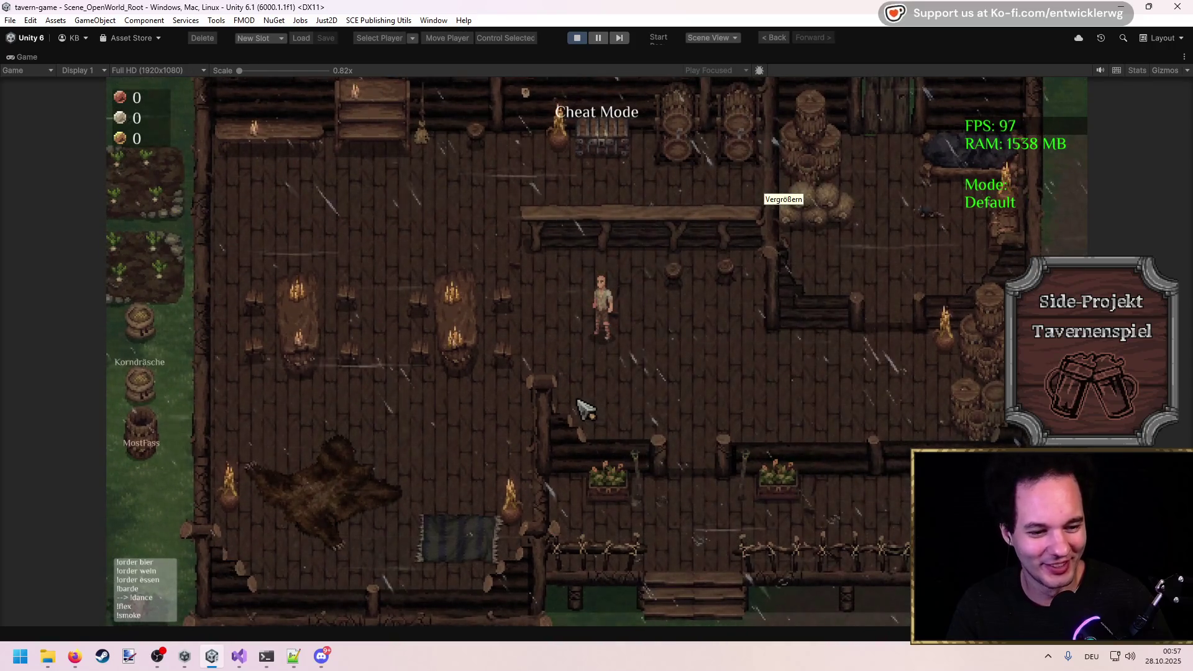
{"action": "key", "text": "w"}
{"action": "key", "text": "shift+space"}
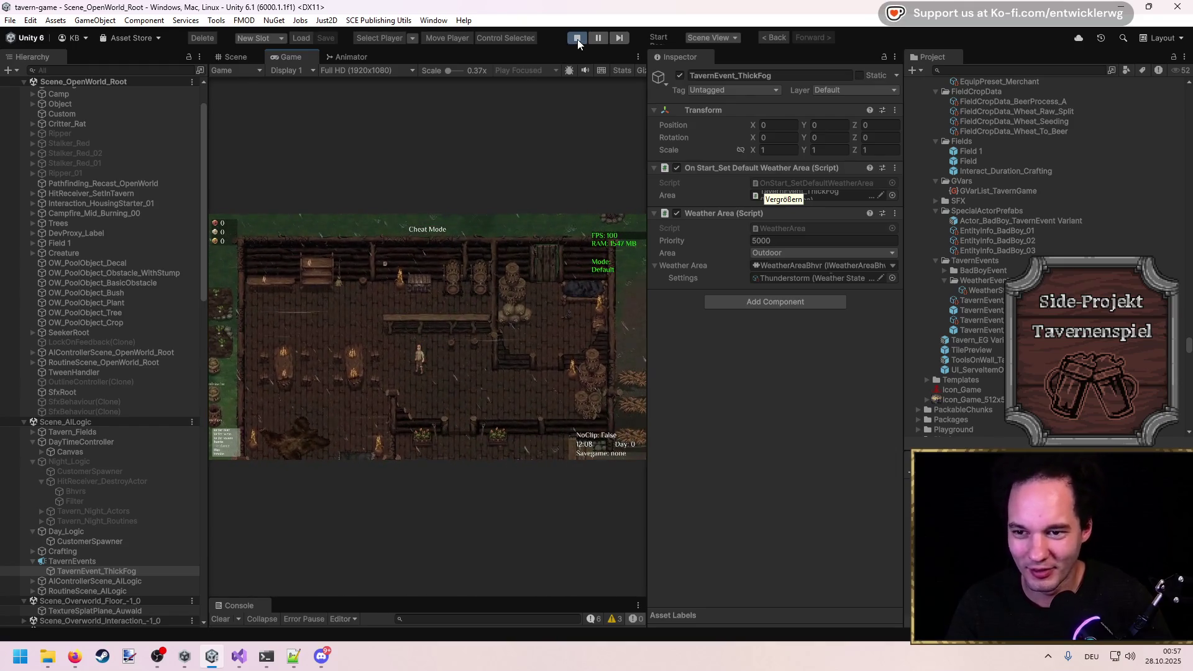
{"action": "key", "text": "shift+space"}
{"action": "key", "text": "w+a"}
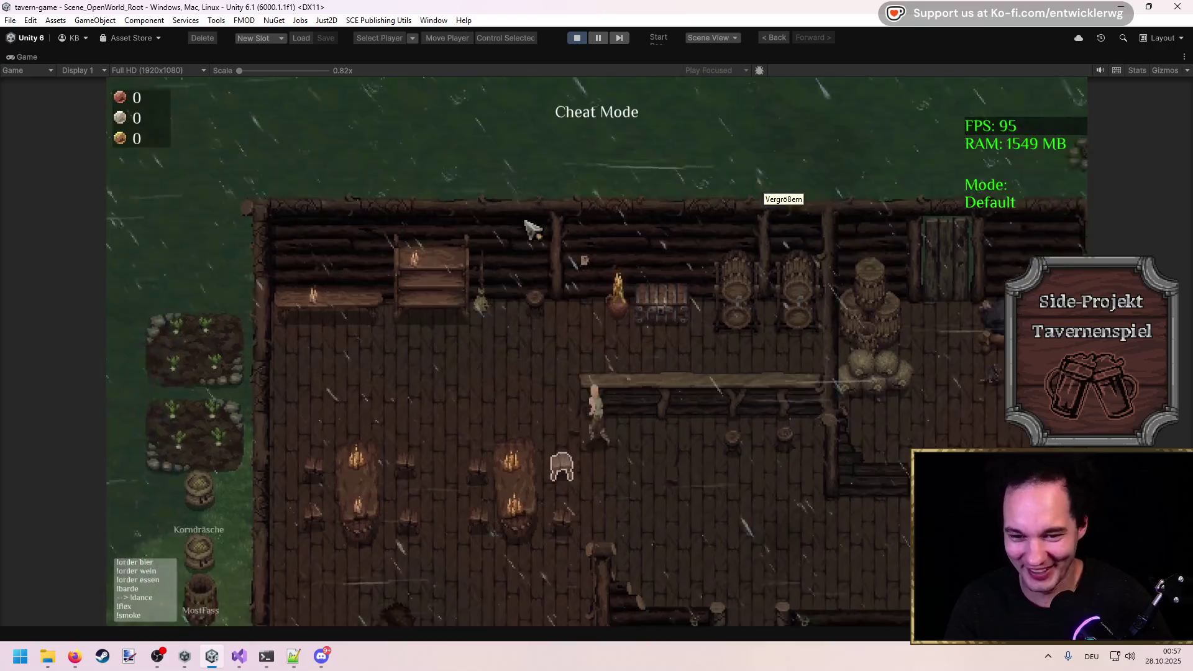
Stop play mode and duplicate the Heaver Thunderstorm weather settings as 'Thick Fog'.
{"action": "left_click", "coordinate": [577, 40]}
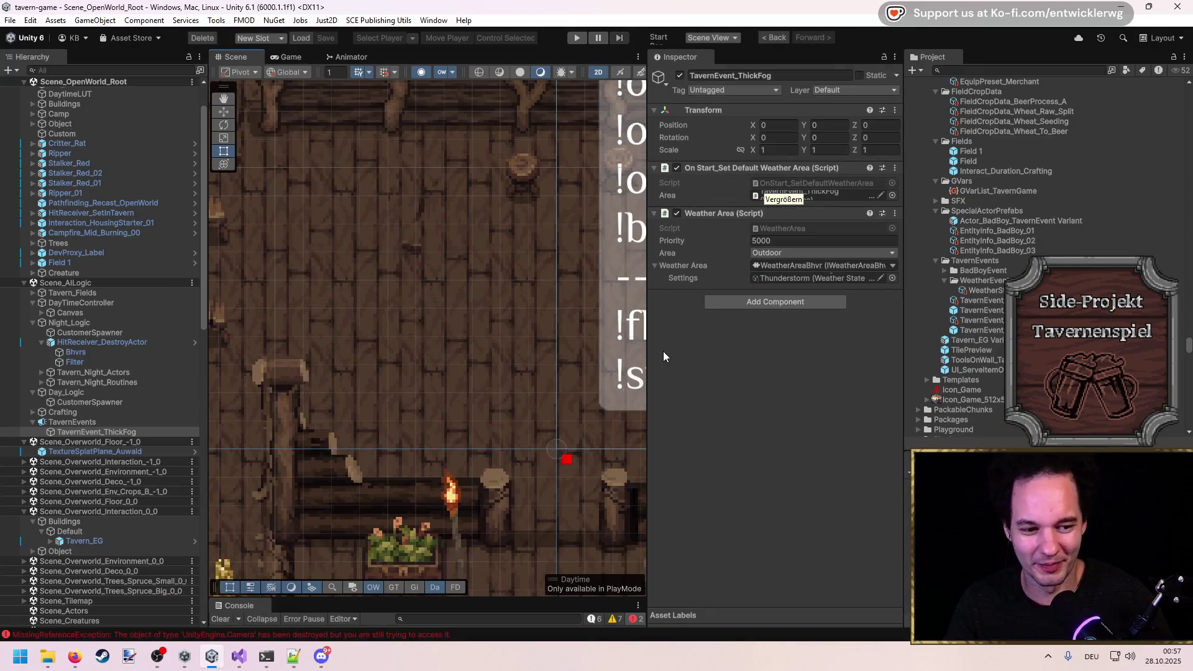
{"action": "scroll", "coordinate": [486, 411], "scroll_direction": "down", "scroll_amount": 10}
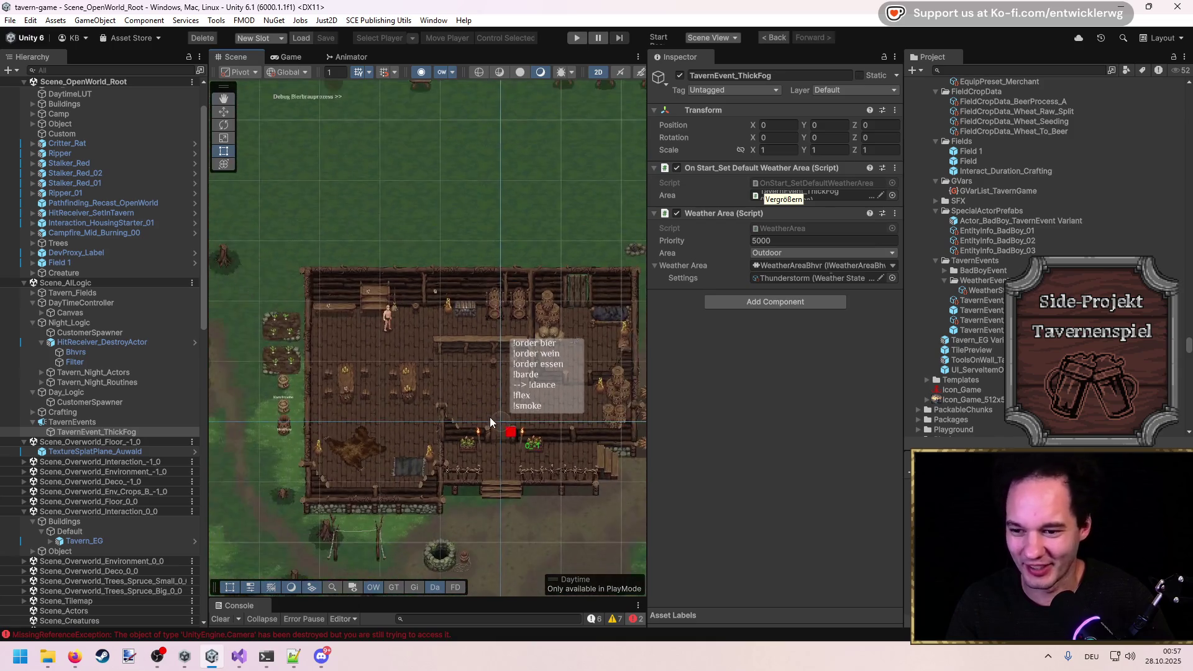
{"action": "scroll", "coordinate": [490, 416], "scroll_direction": "up", "scroll_amount": 3}
{"action": "scroll", "coordinate": [451, 375], "scroll_direction": "up", "scroll_amount": 2}
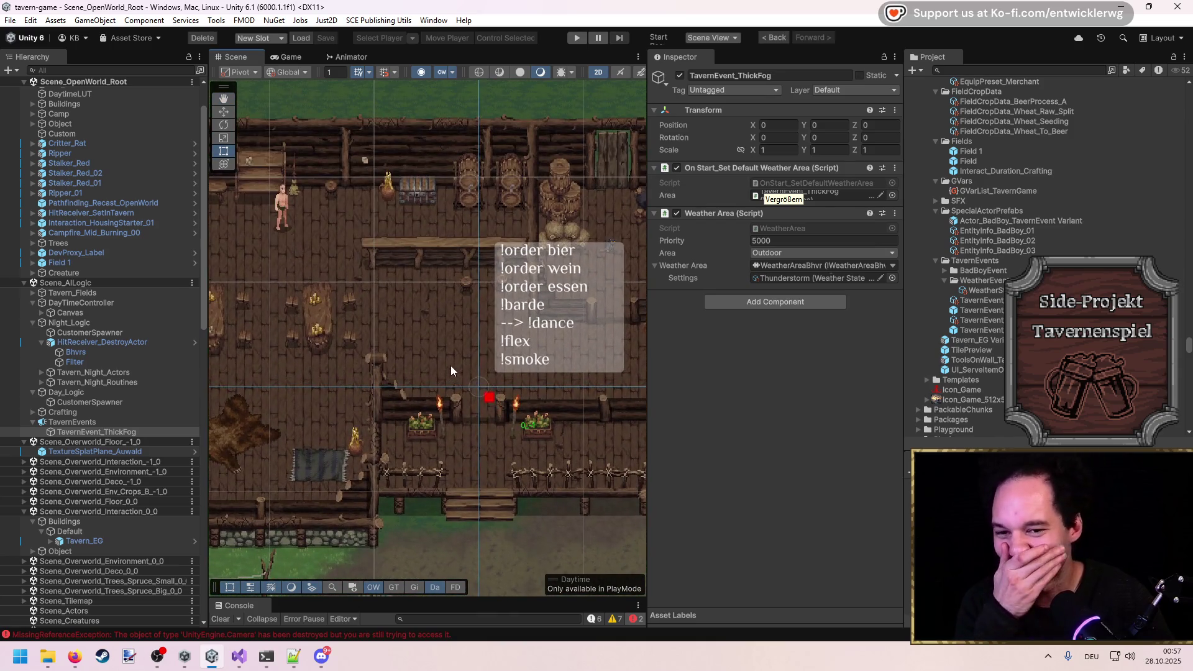
{"action": "left_click", "coordinate": [845, 276]}
{"action": "double_click", "coordinate": [827, 278]}
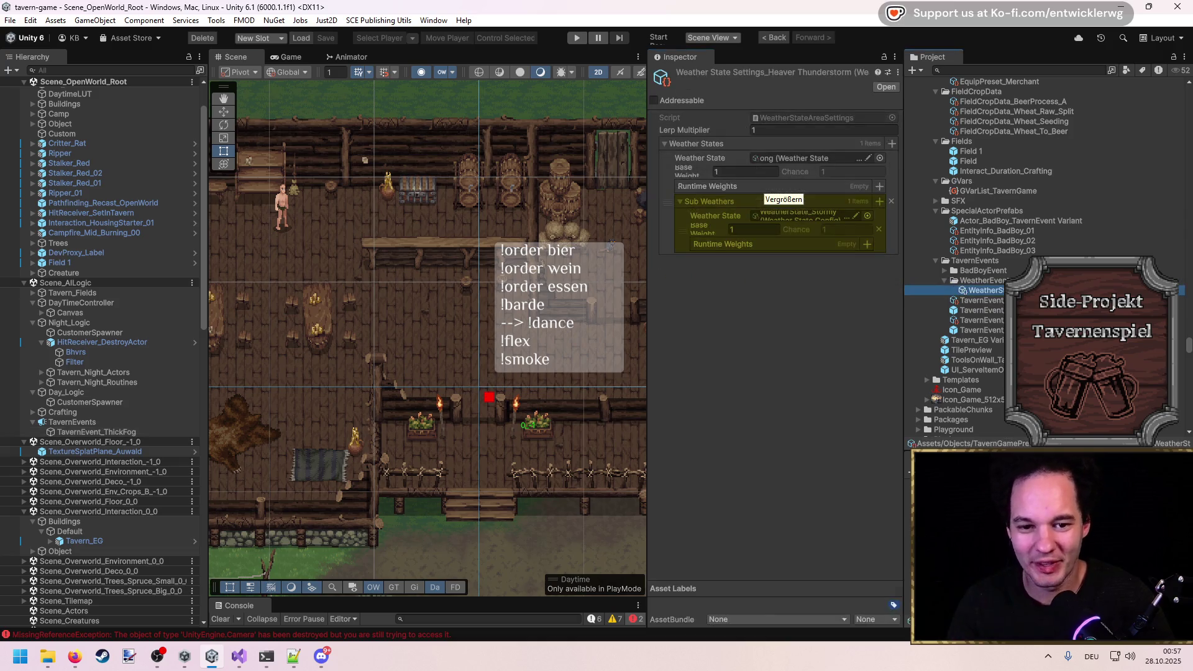
{"action": "key", "text": "ctrl+d"}
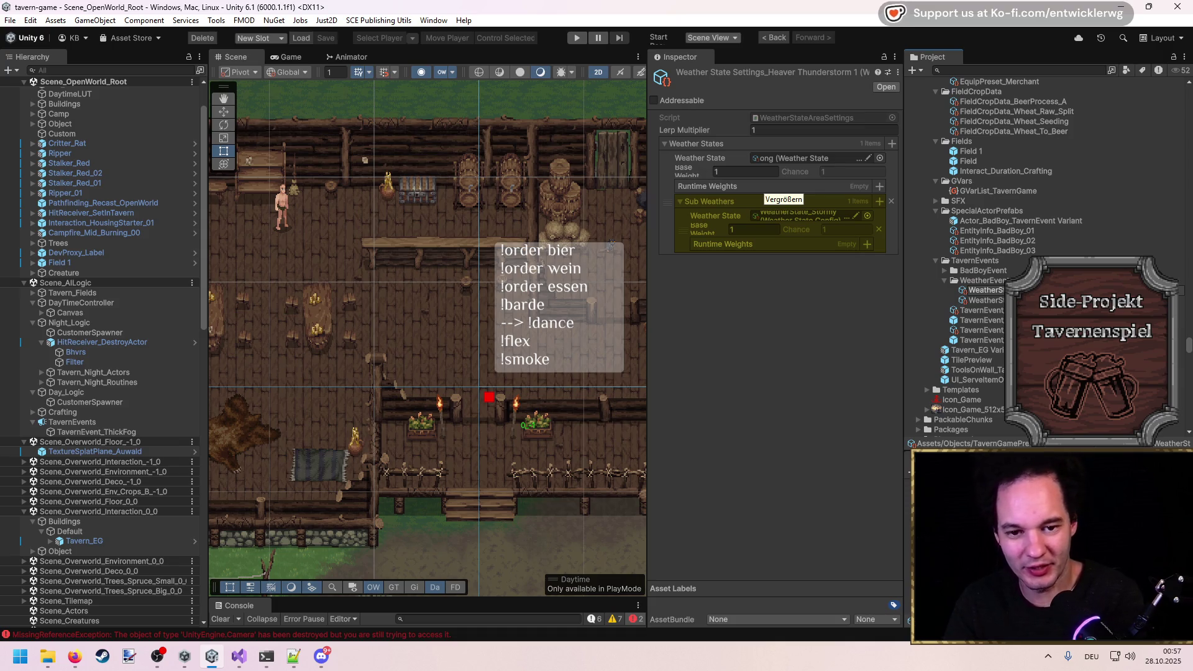
{"action": "key", "text": "Return"}
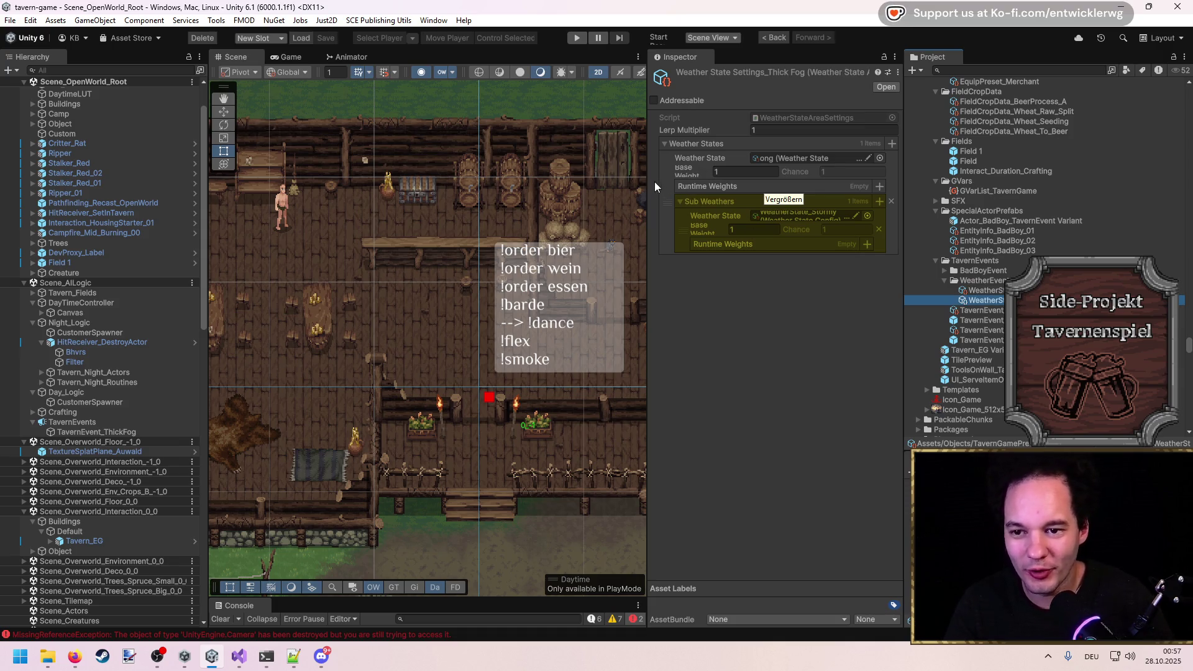
Give Thick Fog the Foggy_Strong weather state and Cloudy sub-weather, then reselect TavernEvent_ThickFog.
{"action": "left_click_drag", "start_coordinate": [653, 181], "coordinate": [333, 182]}
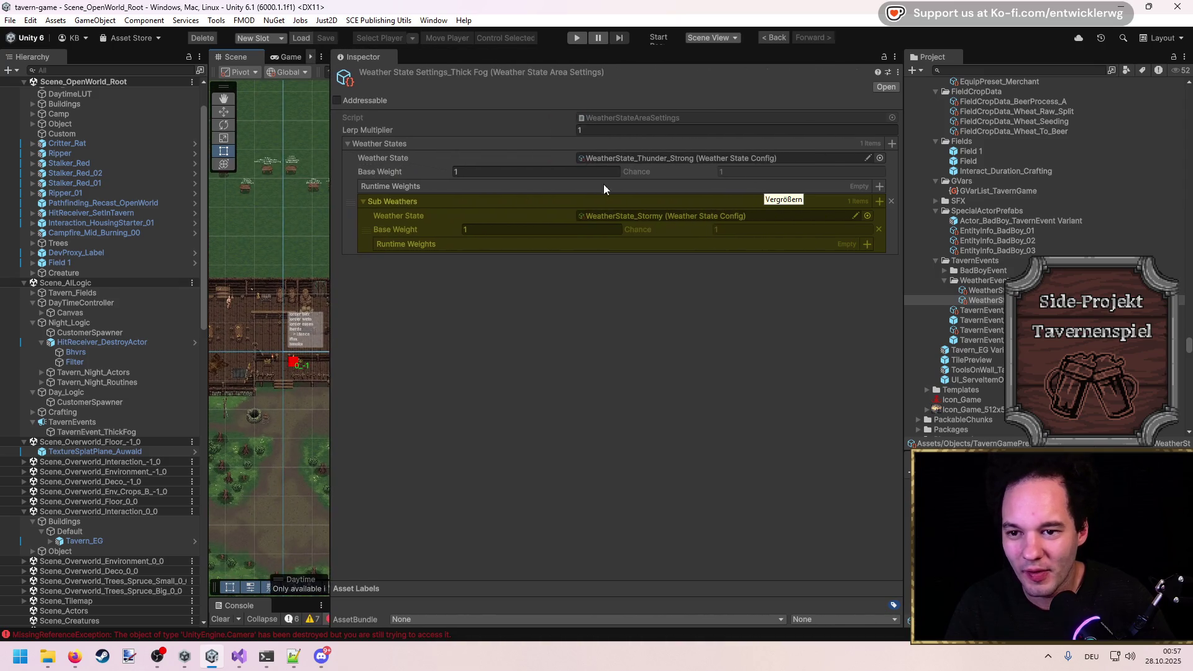
{"action": "left_click", "coordinate": [866, 159]}
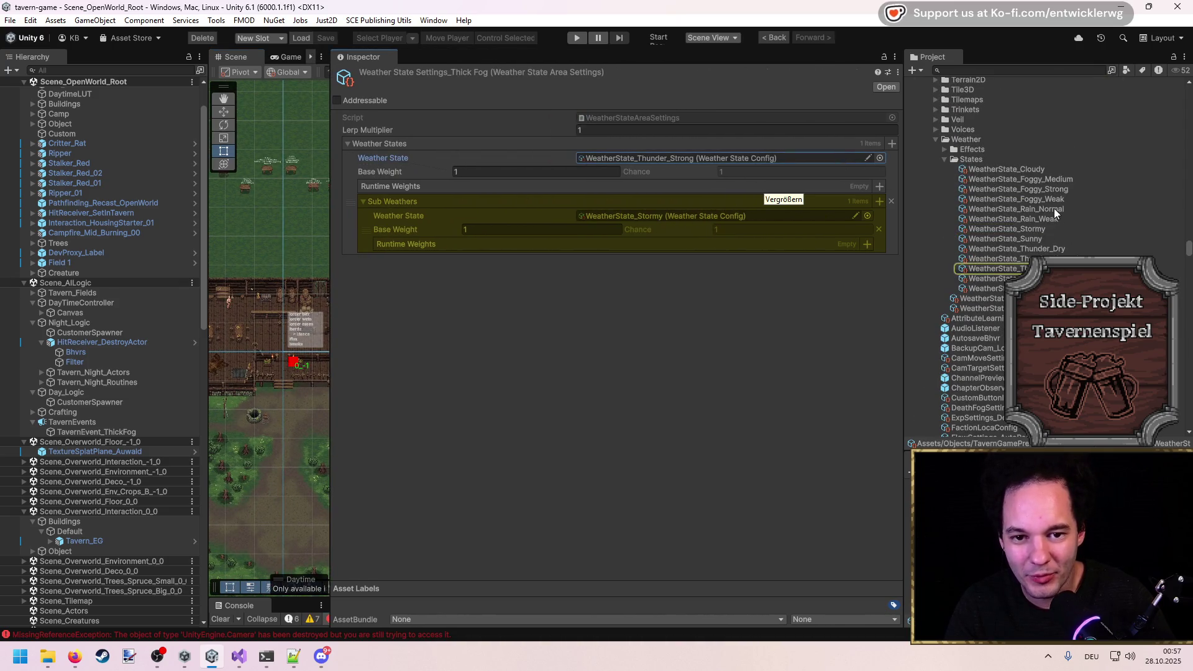
{"action": "left_click_drag", "start_coordinate": [1059, 192], "coordinate": [799, 159]}
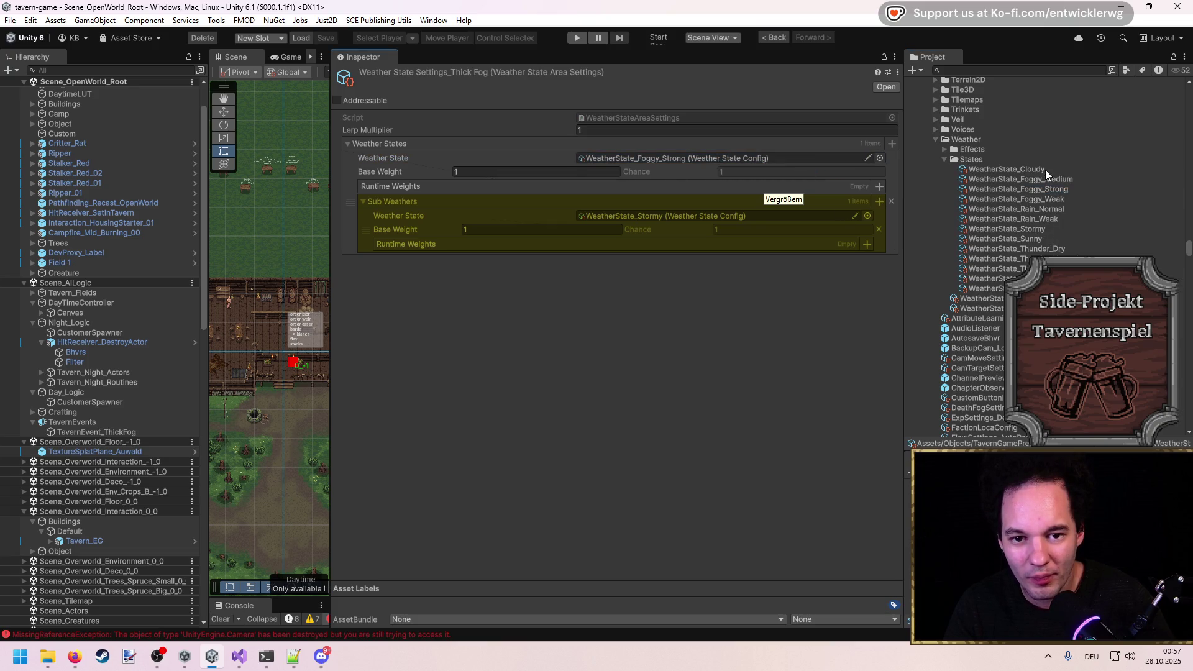
{"action": "left_click_drag", "start_coordinate": [1046, 170], "coordinate": [750, 214]}
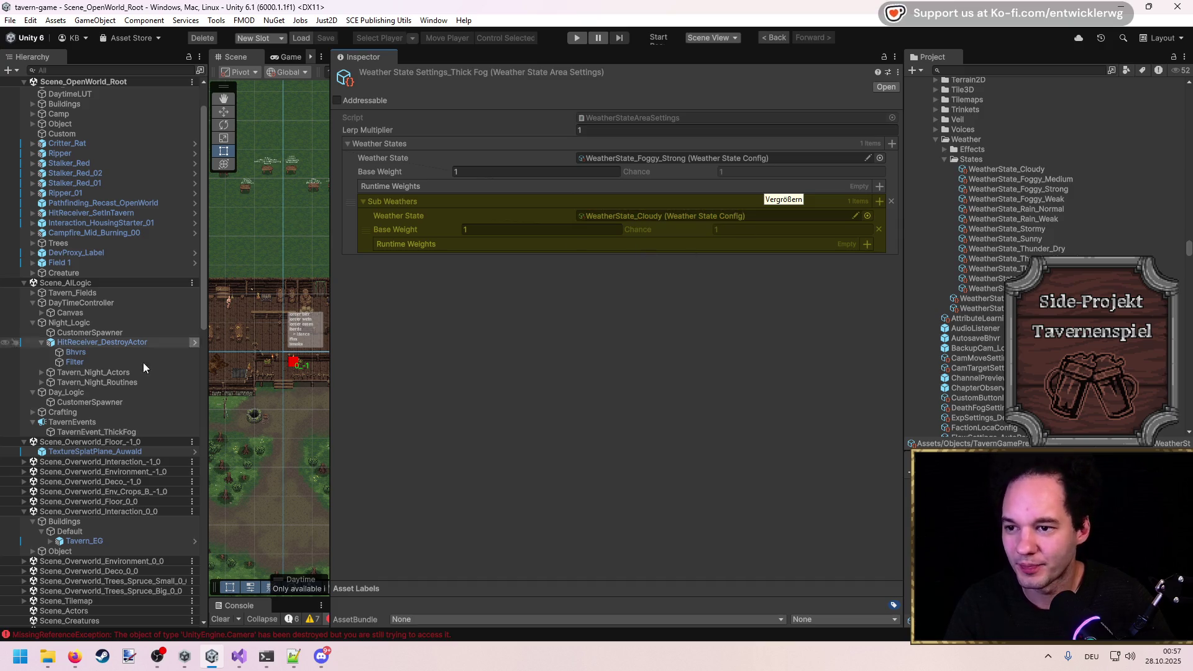
{"action": "left_click", "coordinate": [103, 432]}
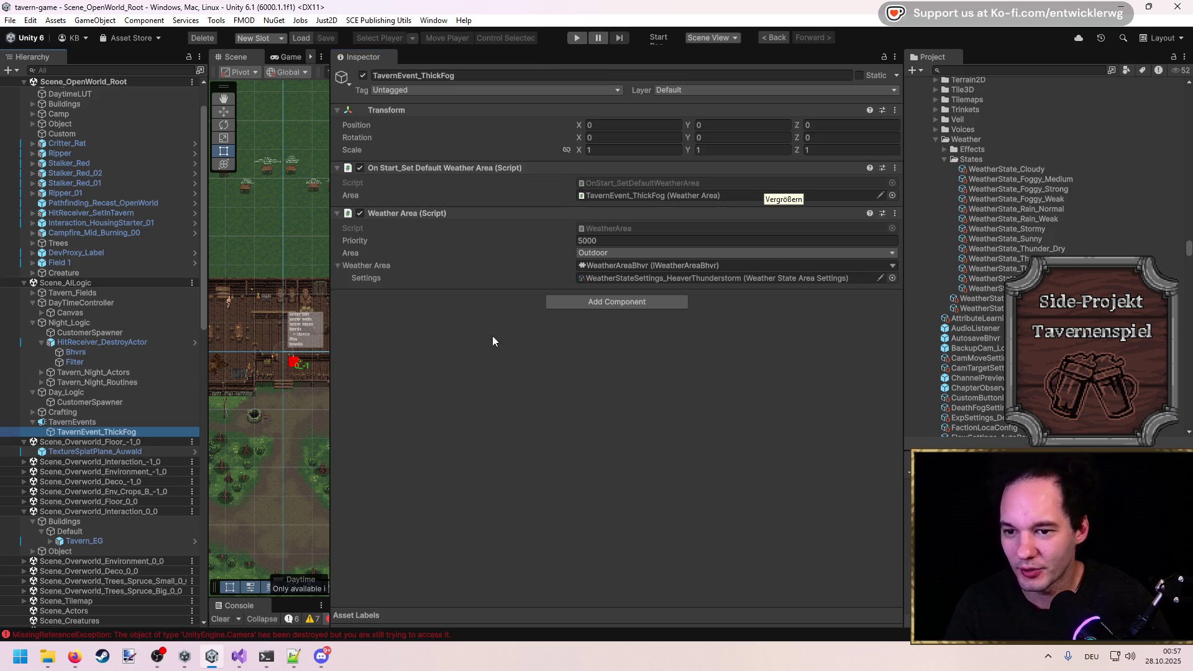
{"action": "left_click", "coordinate": [768, 278]}
Assign the Thick Fog settings to the ThickFog weather area.
{"action": "mouse_move", "coordinate": [985, 283]}
{"action": "left_mouse_down"}
{"action": "mouse_move", "coordinate": [751, 260]}
{"action": "mouse_move", "coordinate": [751, 277]}
{"action": "left_mouse_up"}
{"action": "left_click_drag", "start_coordinate": [332, 255], "coordinate": [773, 266]}
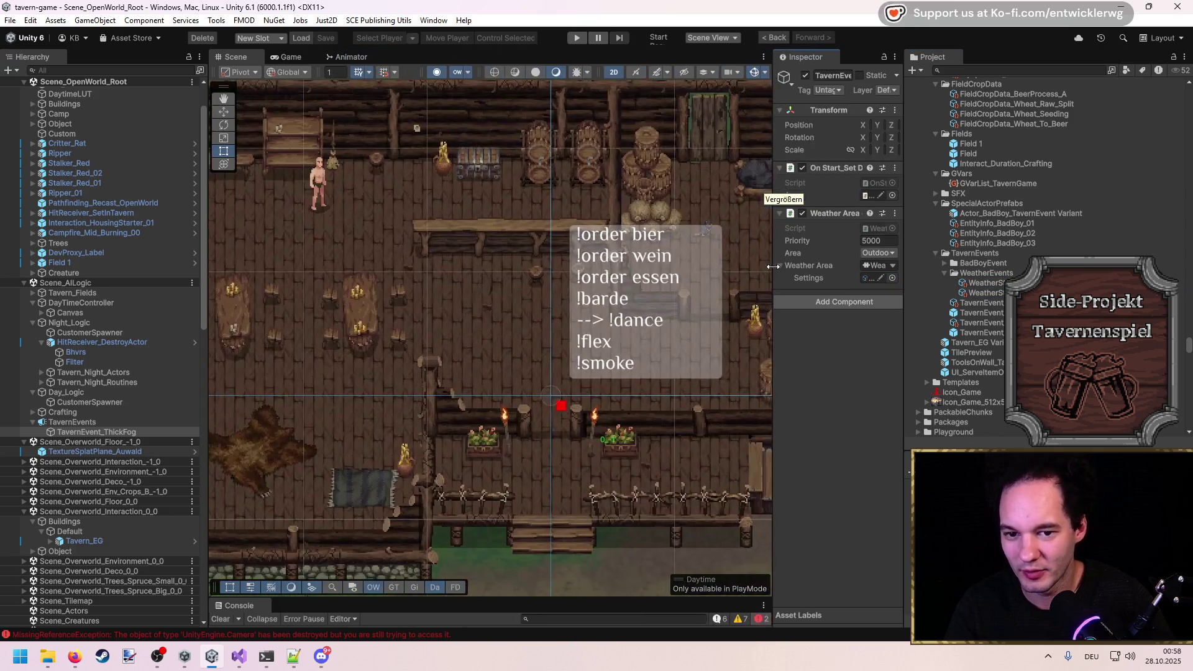
{"action": "scroll", "coordinate": [544, 304], "scroll_direction": "up", "scroll_amount": 3}
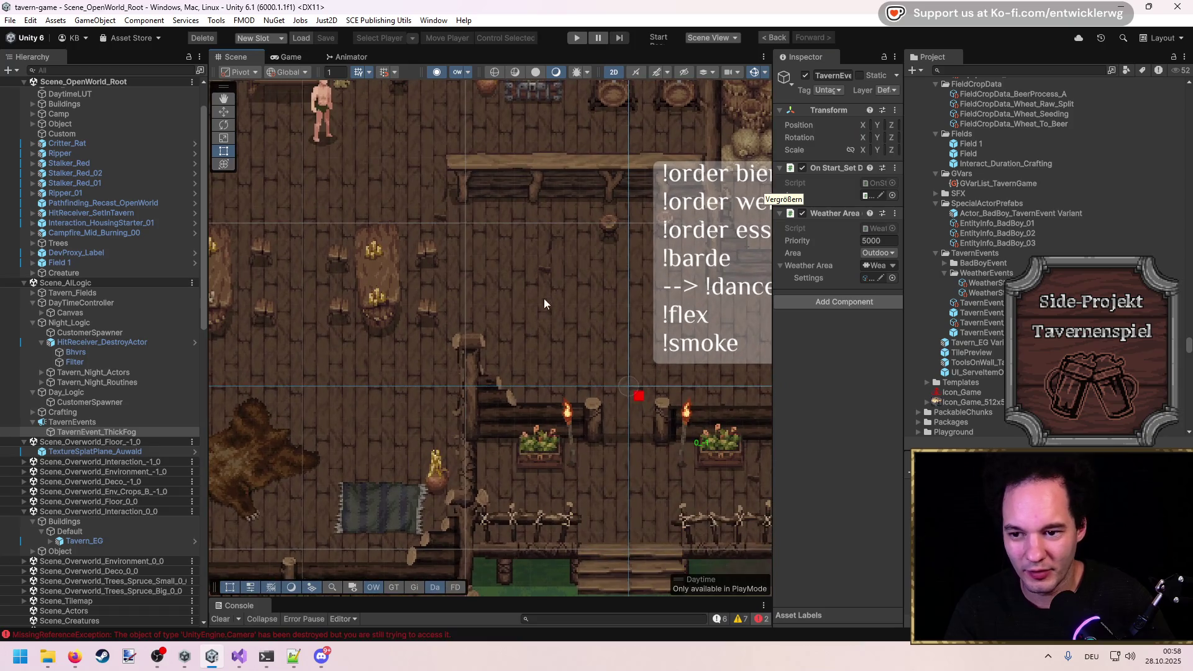
{"action": "scroll", "coordinate": [513, 329], "scroll_direction": "up", "scroll_amount": 2}
Run the game maximized, walk out of the tavern, open and close the in-game console, then stop.
{"action": "key", "text": "ctrl+p"}
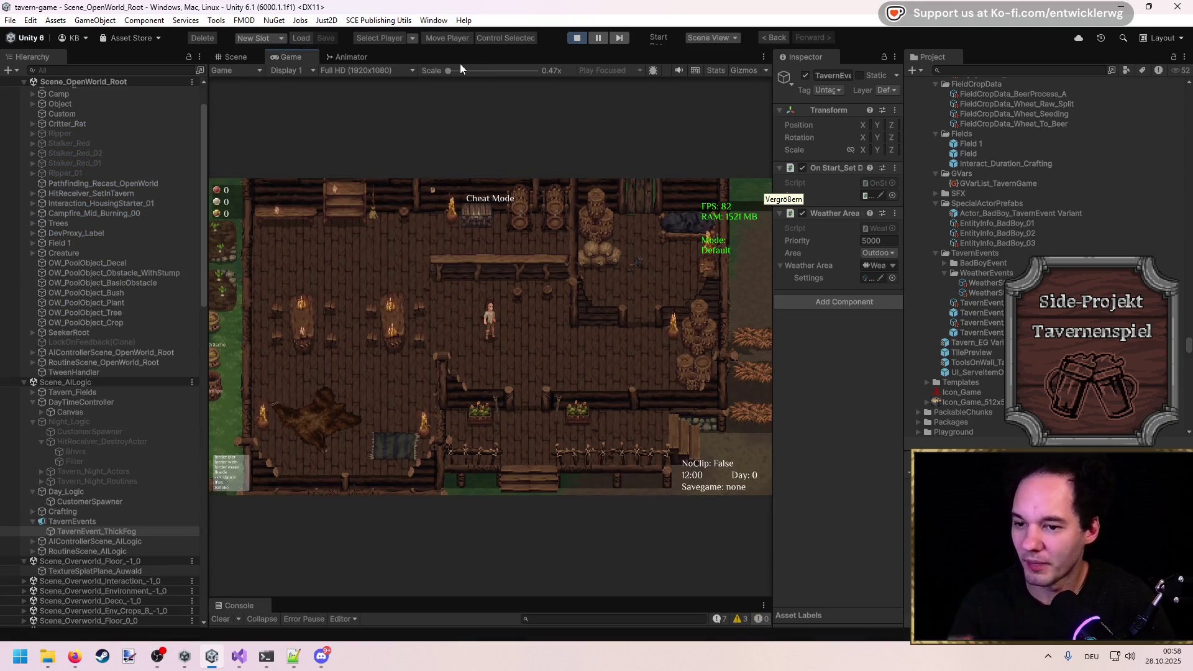
{"action": "key", "text": "shift+space"}
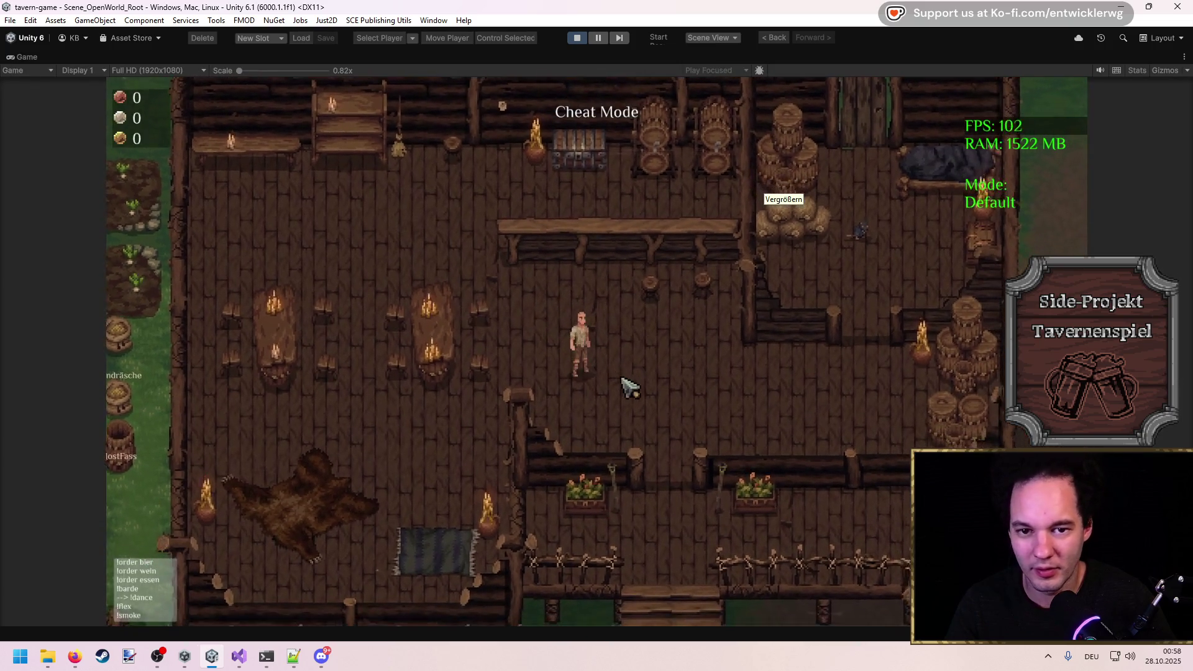
{"action": "key", "text": "s"}
{"action": "key", "text": "s"}
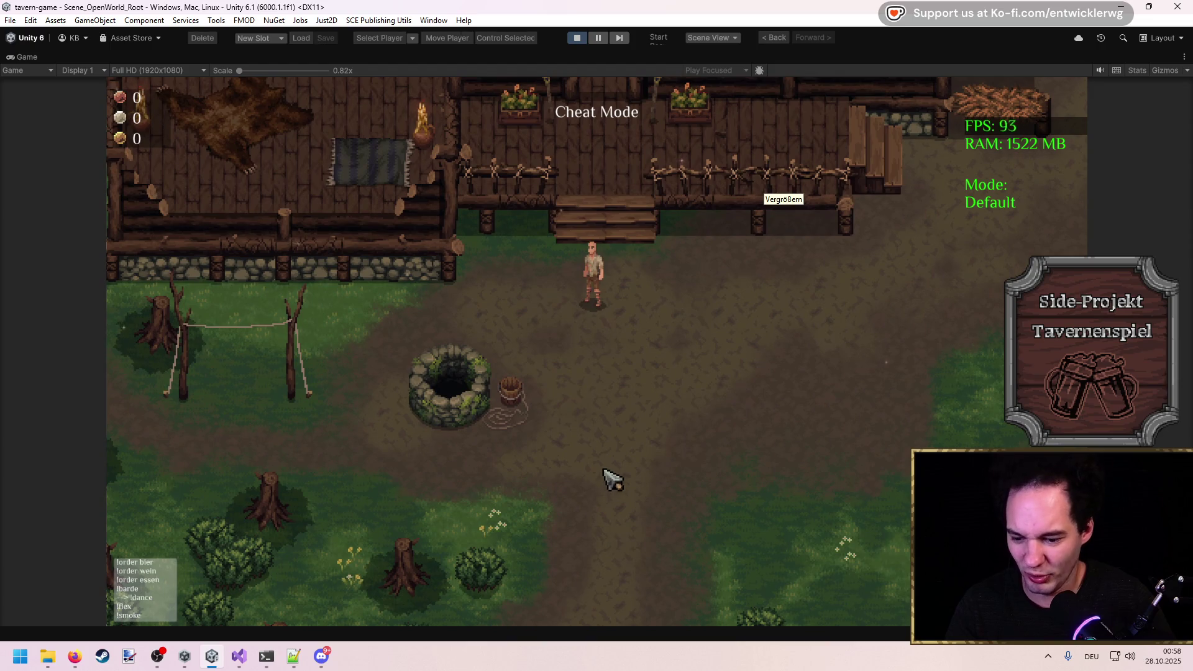
{"action": "key", "text": "grave"}
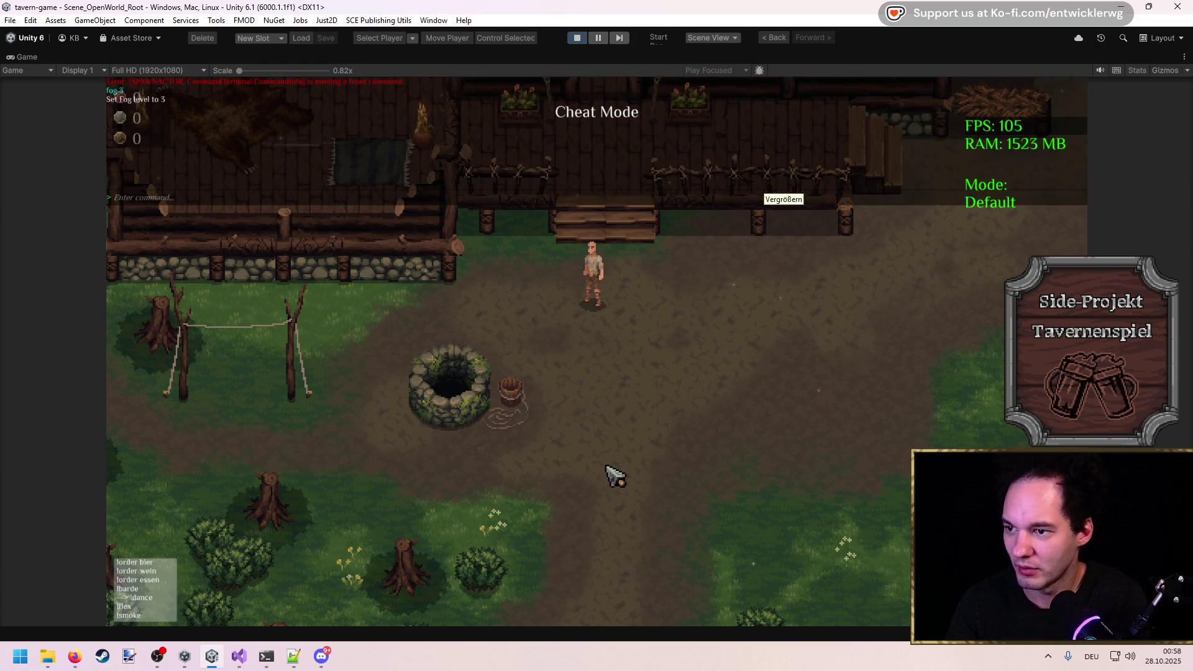
{"action": "key", "text": "grave"}
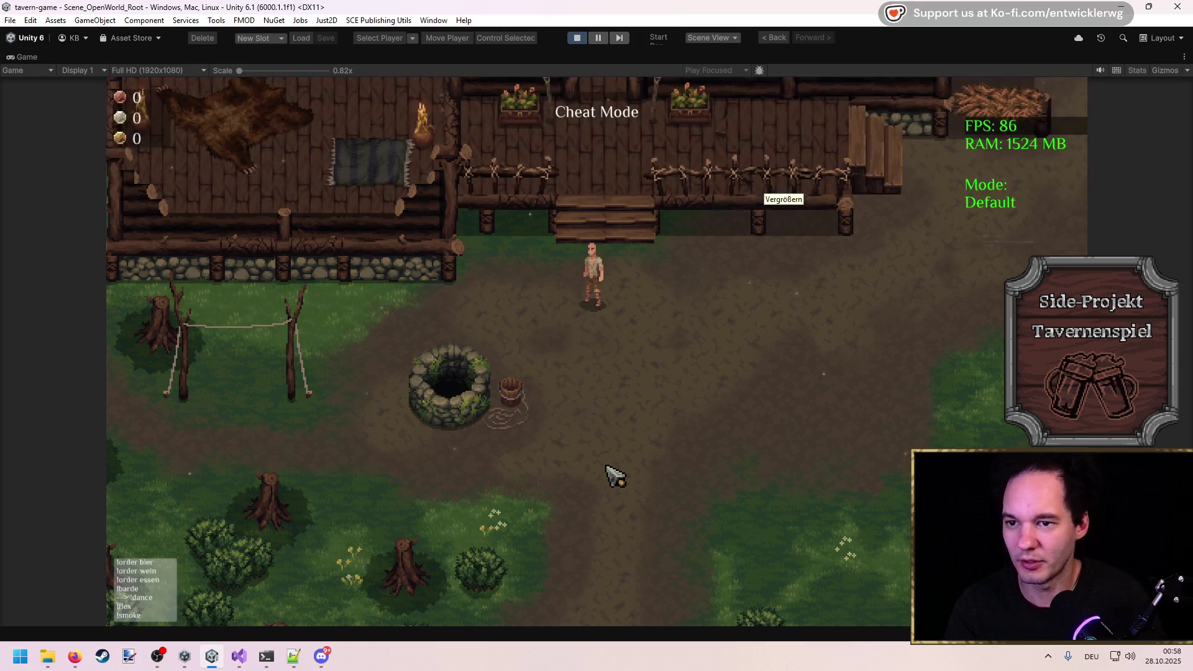
{"action": "key", "text": "shift+space"}
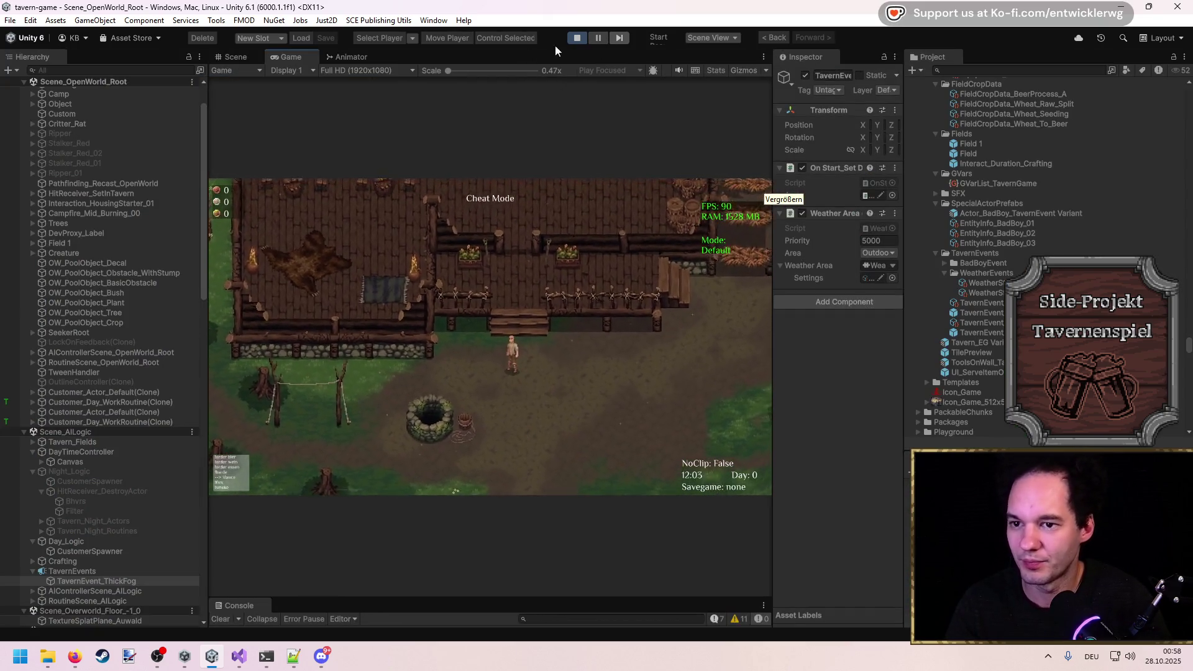
{"action": "left_click", "coordinate": [577, 38]}
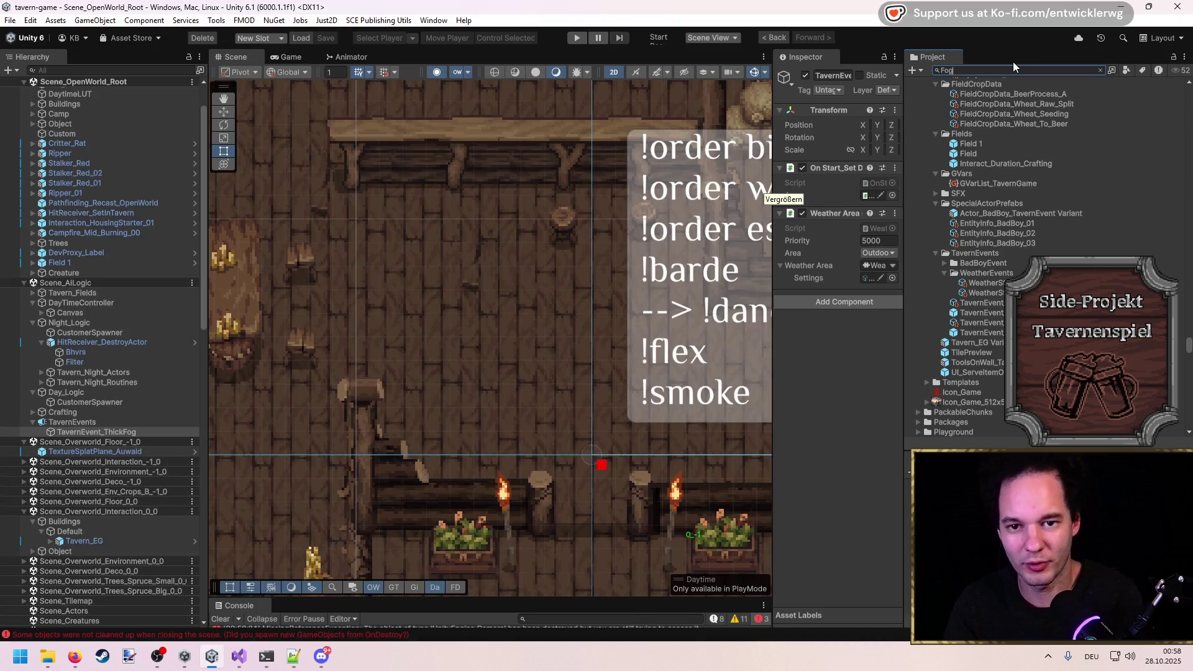
Search the Project for 'Fog t:preafb' and place the Module_WeatherEffect_Fog prefab in the scene.
{"action": "type", "text": "Fog t"}
{"action": "type", "text": ":preafb"}
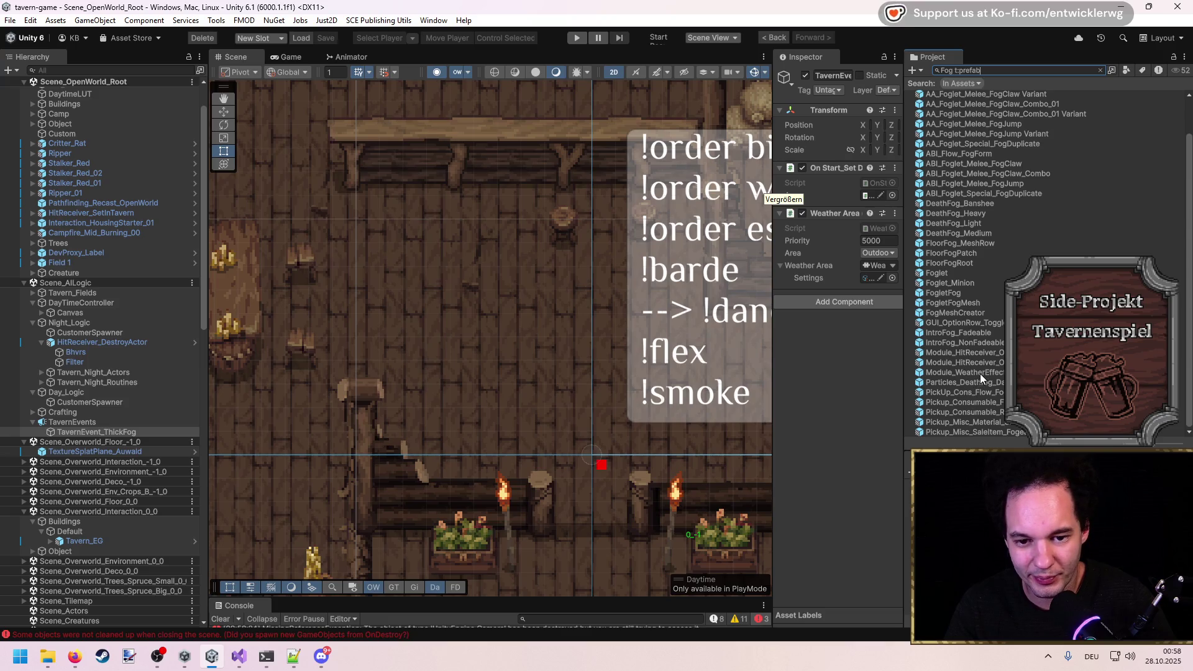
{"action": "mouse_move", "coordinate": [980, 374]}
{"action": "left_mouse_down"}
{"action": "mouse_move", "coordinate": [199, 308]}
{"action": "mouse_move", "coordinate": [125, 268]}
{"action": "left_mouse_up"}
{"action": "left_click_drag", "start_coordinate": [773, 236], "coordinate": [434, 254]}
Open the WeatherEffect_Fog script's code, skim it, and return to Unity.
{"action": "left_click", "coordinate": [696, 214]}
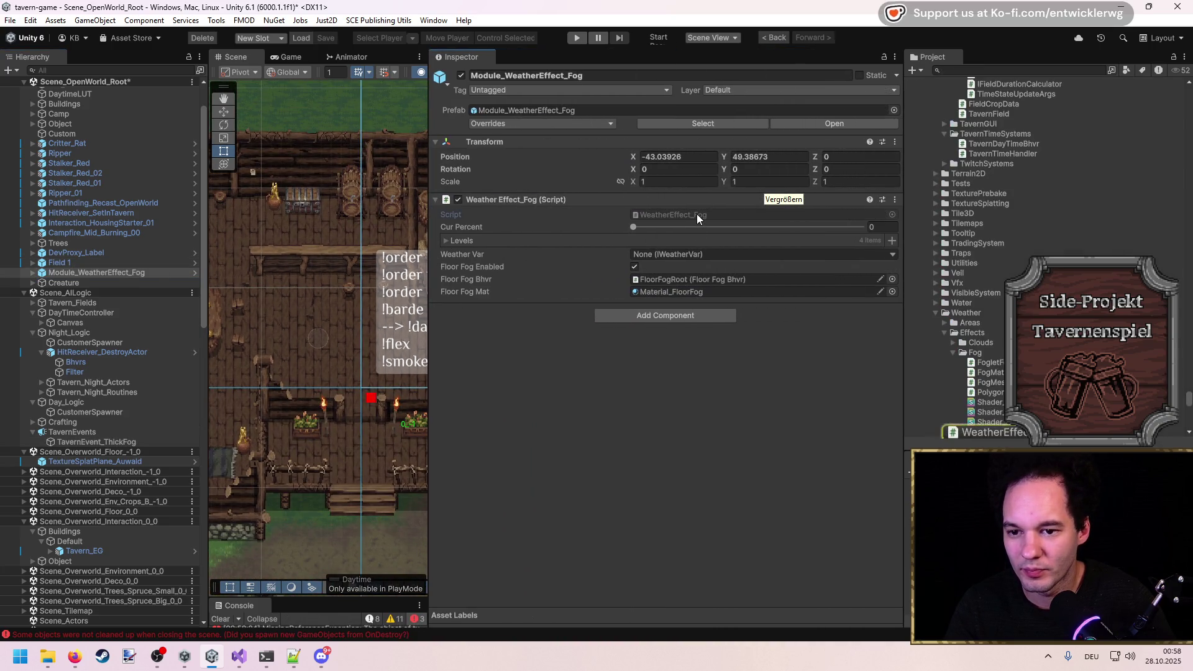
{"action": "double_click", "coordinate": [696, 214]}
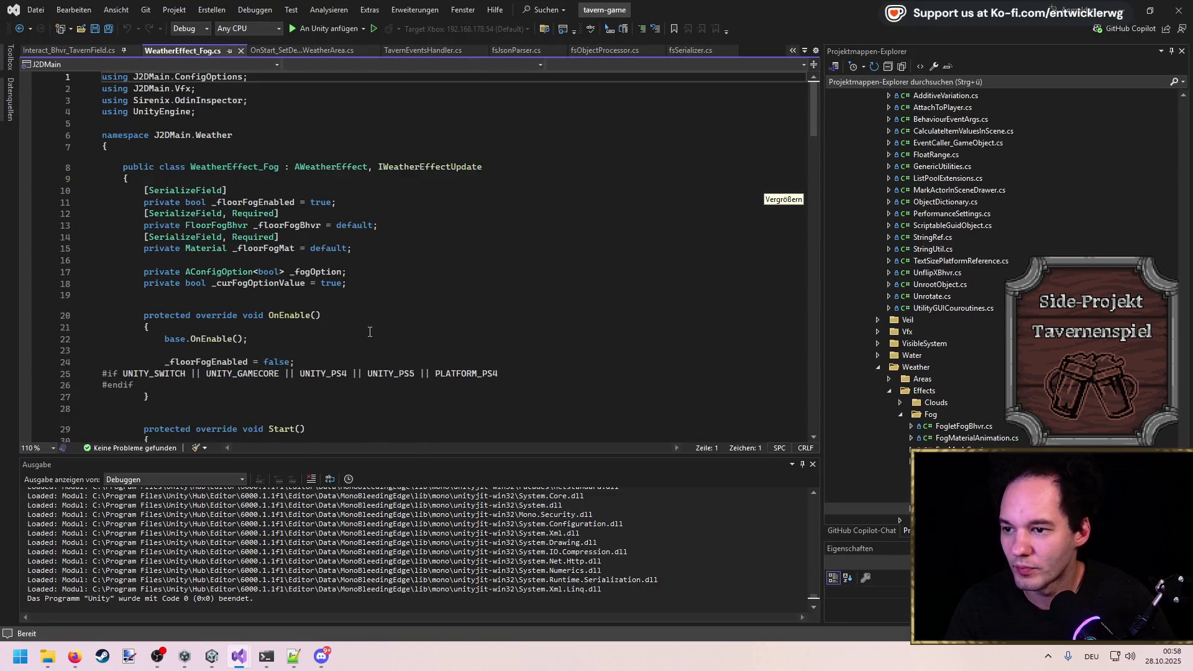
{"action": "scroll", "coordinate": [211, 266], "scroll_direction": "down", "scroll_amount": 2}
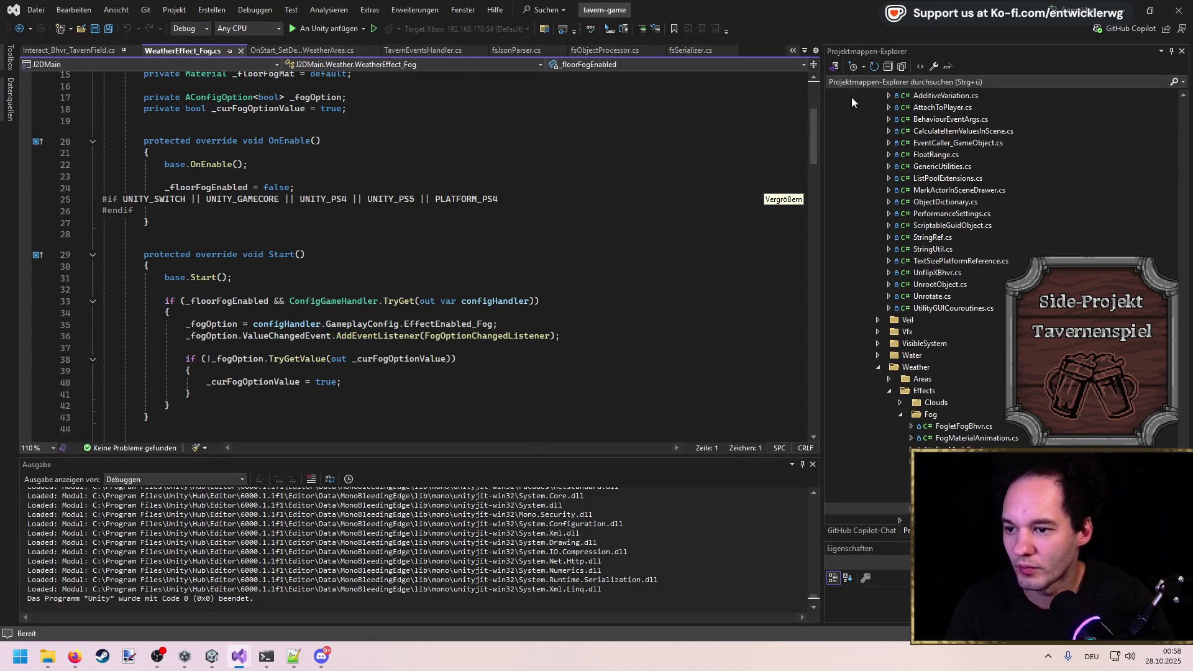
{"action": "key", "text": "alt+Tab"}
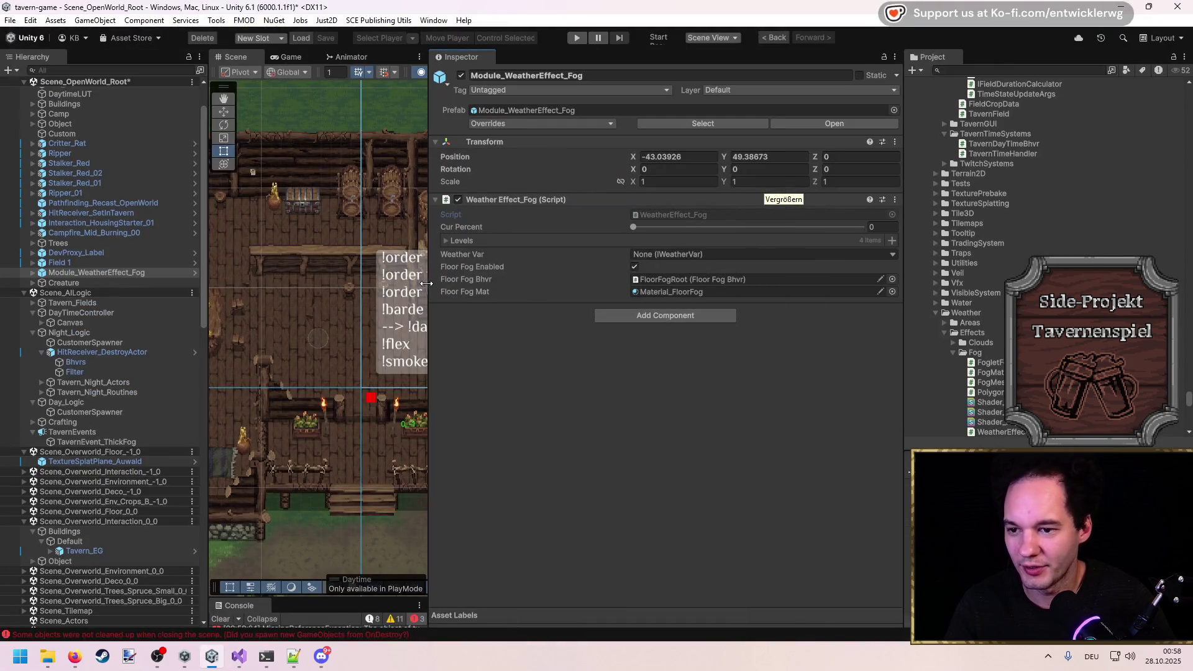
Start play mode to test the fog.
{"action": "left_click_drag", "start_coordinate": [427, 283], "coordinate": [738, 293]}
{"action": "scroll", "coordinate": [601, 328], "scroll_direction": "down", "scroll_amount": 3}
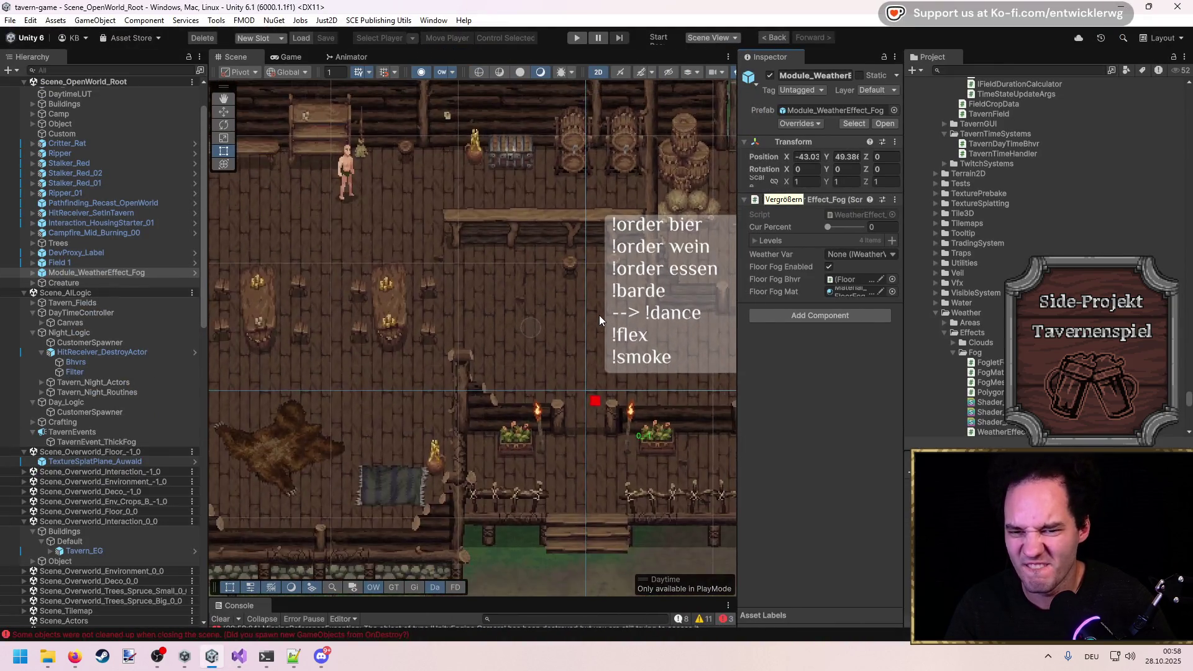
{"action": "scroll", "coordinate": [600, 328], "scroll_direction": "up", "scroll_amount": 3}
{"action": "left_click", "coordinate": [578, 37]}
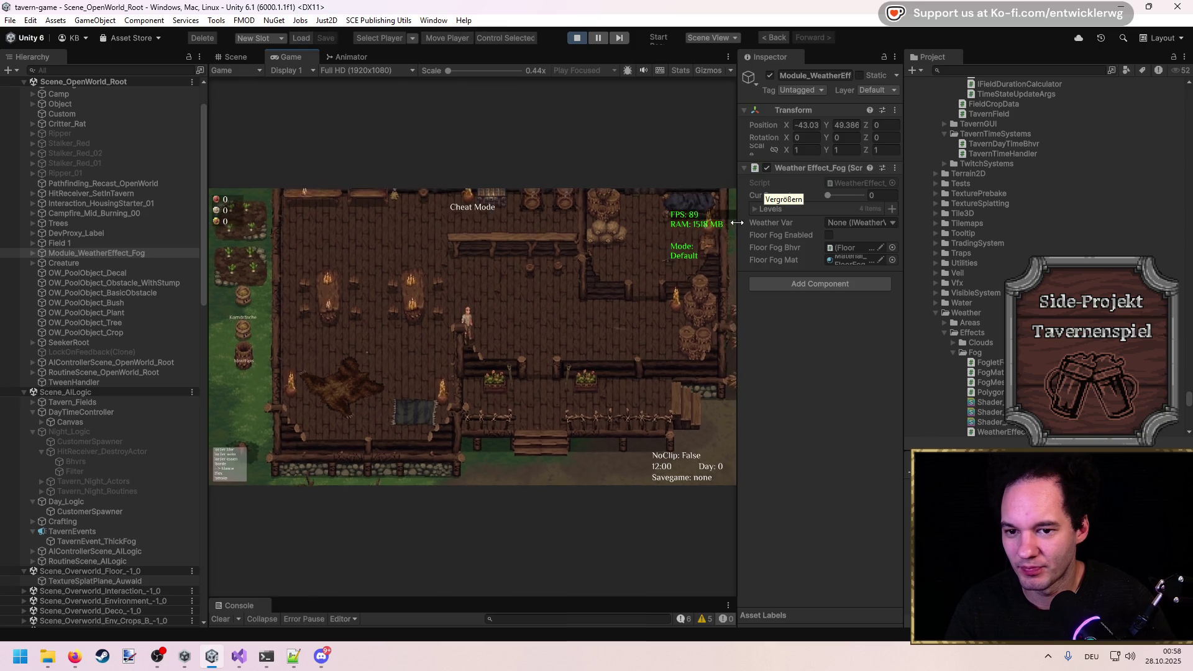
Expand the fog's Levels, enable Floor Fog and set Cur Percent to 1, leaving Weather Var as None.
{"action": "left_click_drag", "start_coordinate": [738, 155], "coordinate": [642, 156]}
{"action": "left_click", "coordinate": [659, 209]}
{"action": "left_click_drag", "start_coordinate": [762, 198], "coordinate": [815, 197]}
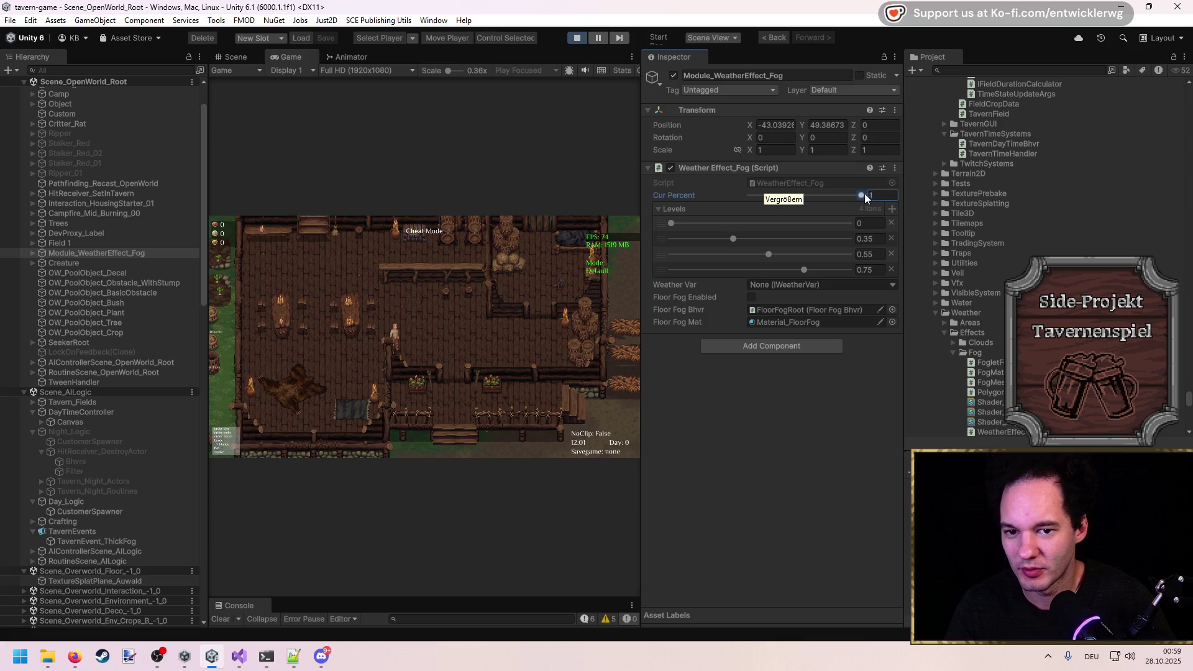
{"action": "left_click_drag", "start_coordinate": [861, 196], "coordinate": [702, 294]}
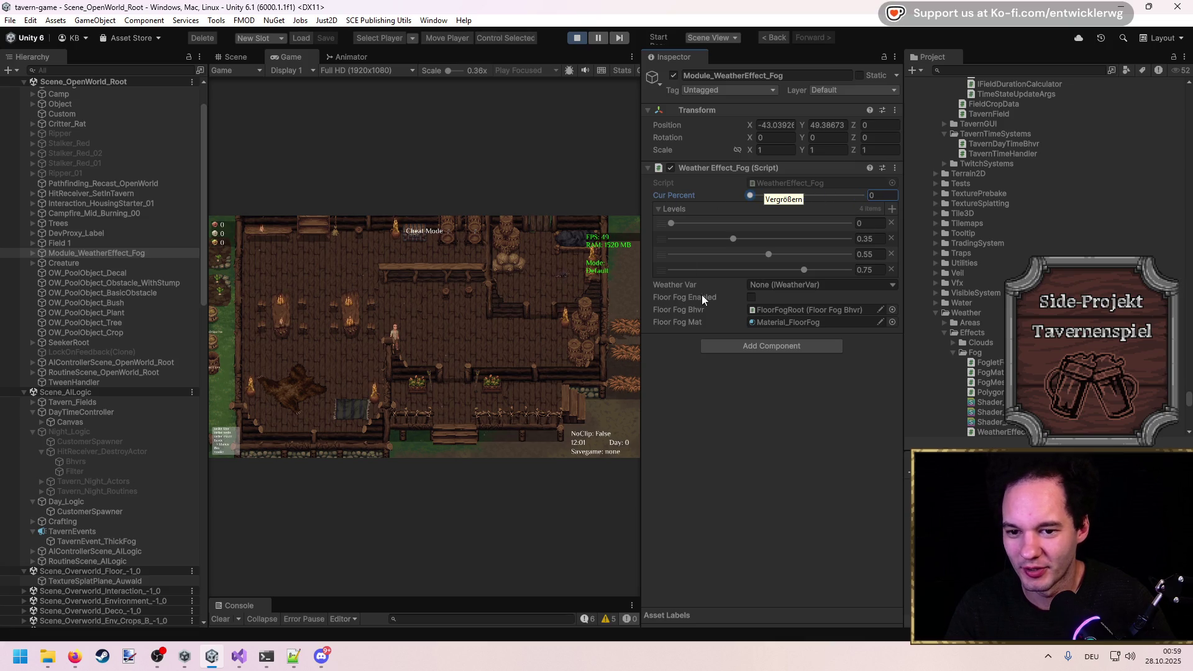
{"action": "left_click", "coordinate": [886, 284]}
{"action": "left_click", "coordinate": [812, 320]}
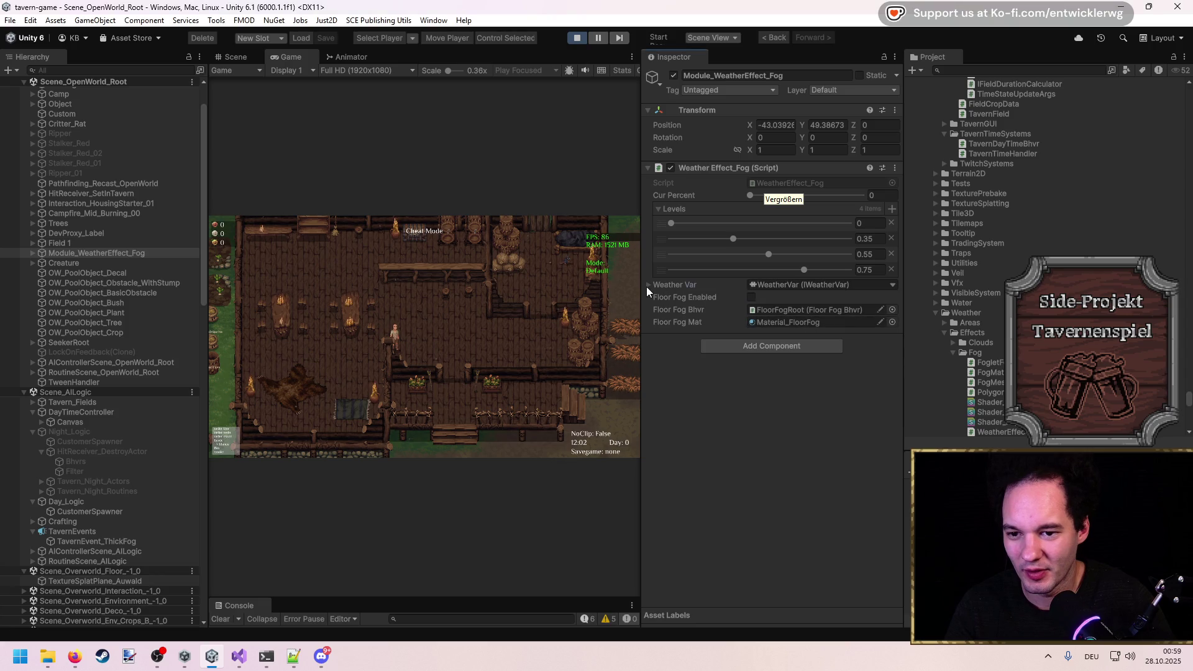
{"action": "left_click", "coordinate": [647, 286]}
{"action": "left_click", "coordinate": [886, 285]}
{"action": "left_click", "coordinate": [797, 308]}
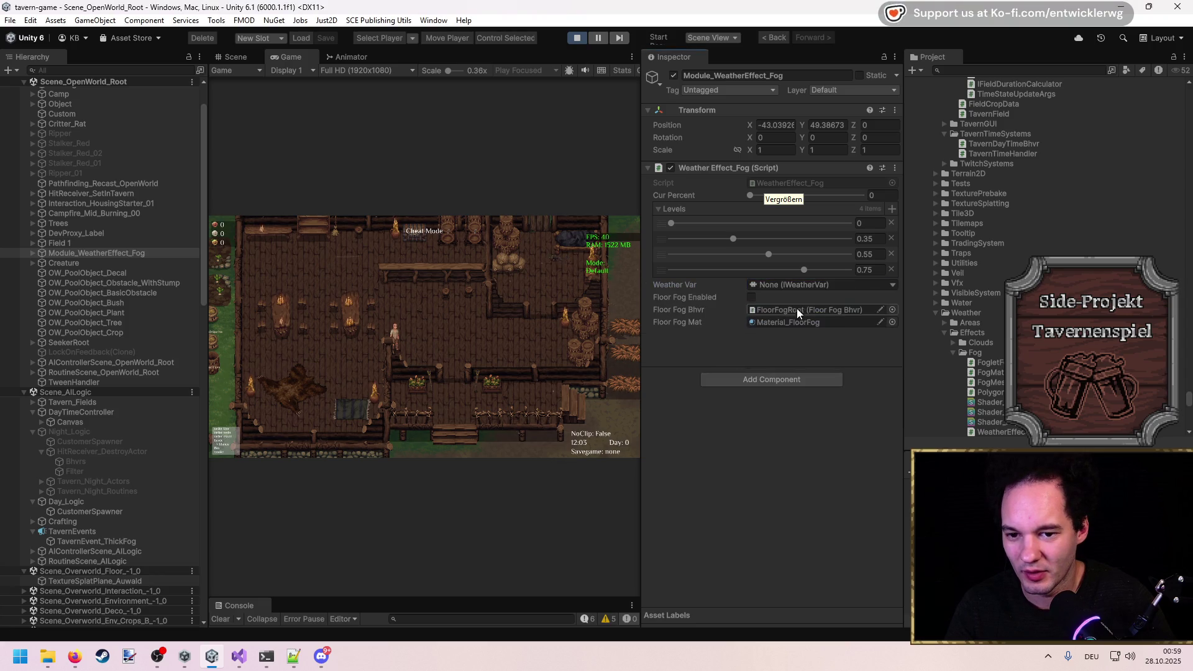
{"action": "left_click", "coordinate": [752, 298]}
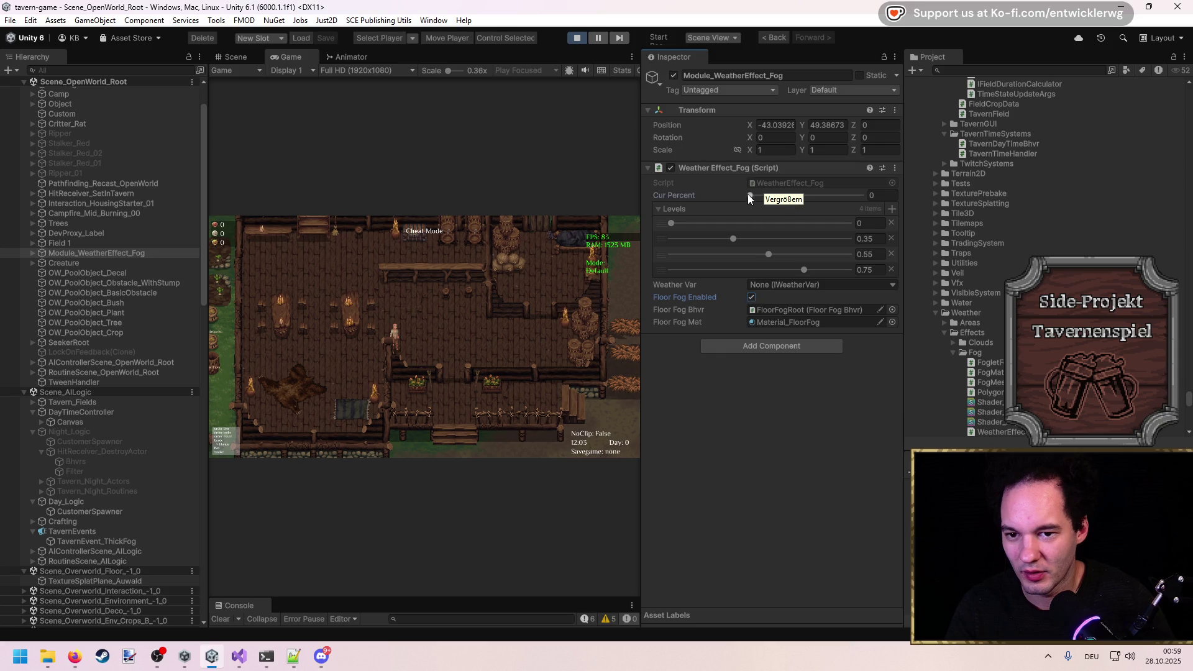
{"action": "left_click_drag", "start_coordinate": [750, 197], "coordinate": [883, 195]}
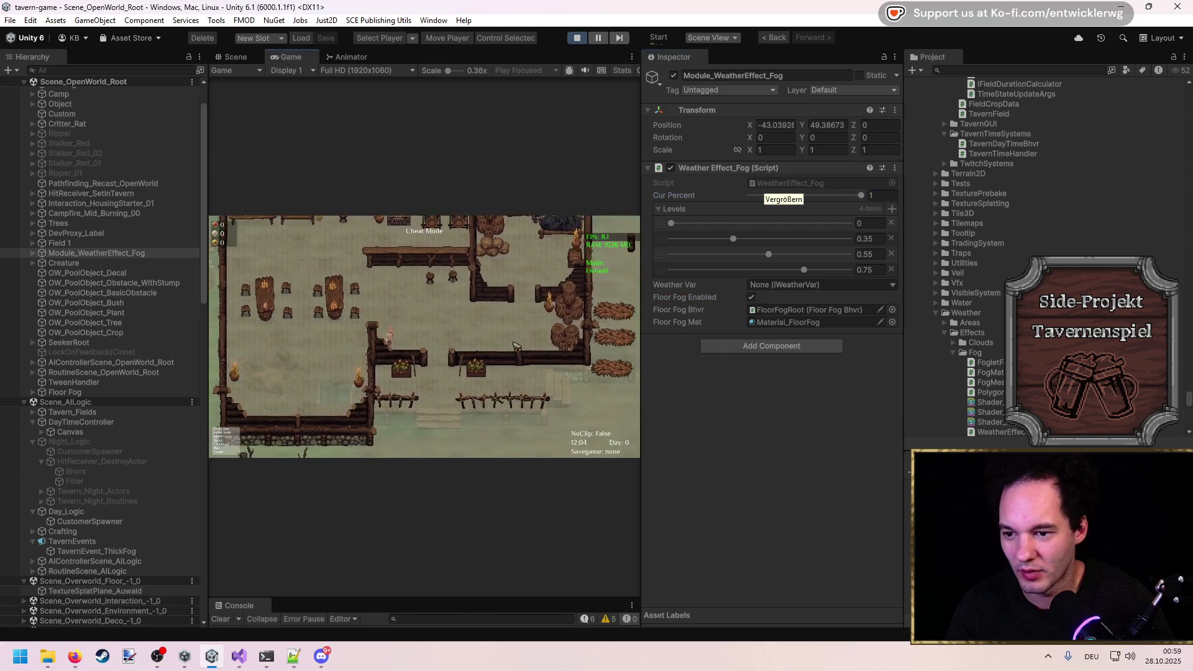
Maximize the game, walk the player through the foggy tavern, then stop play mode.
{"action": "double_click", "coordinate": [465, 55]}
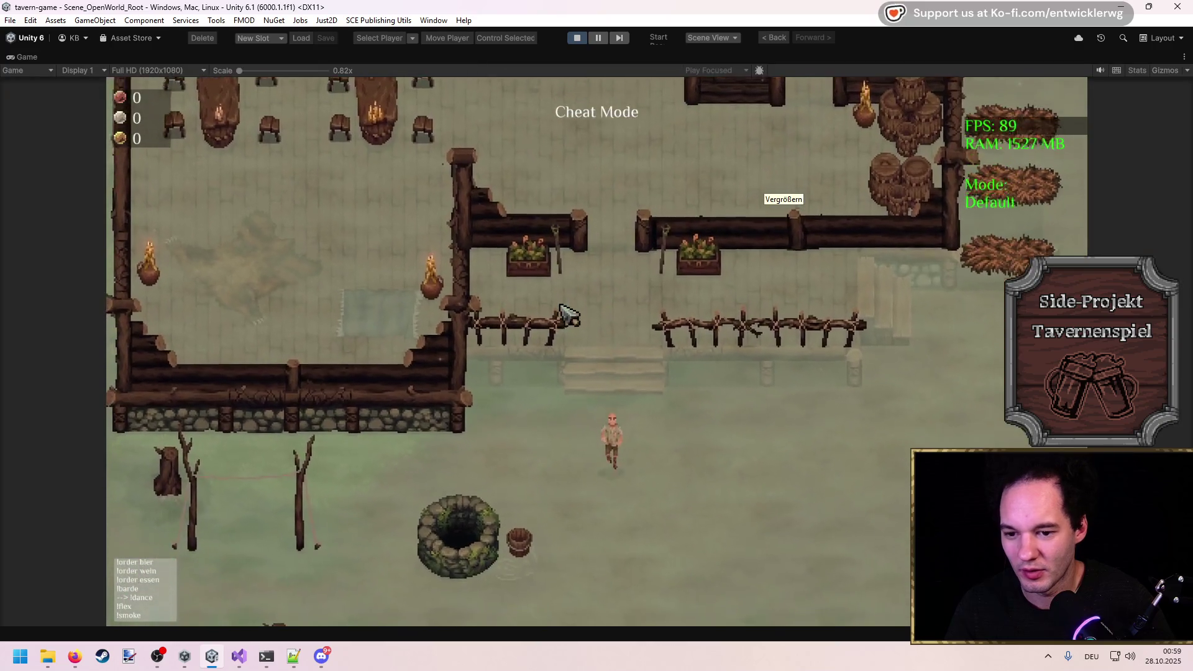
{"action": "key", "text": "w"}
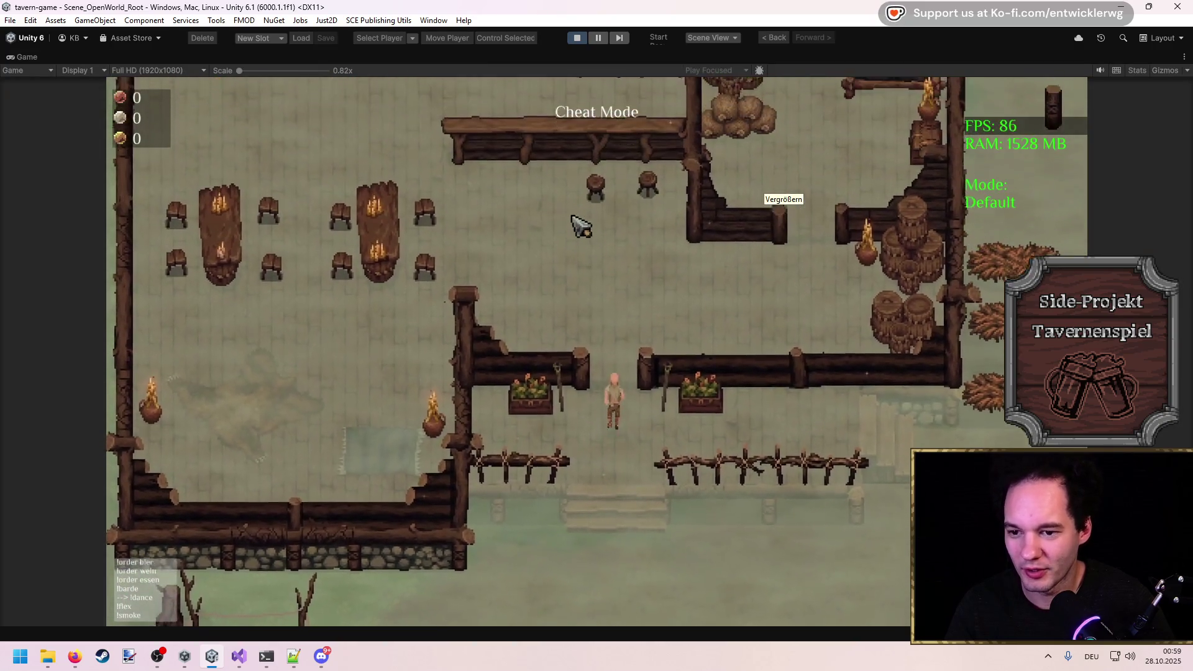
{"action": "key", "text": "a"}
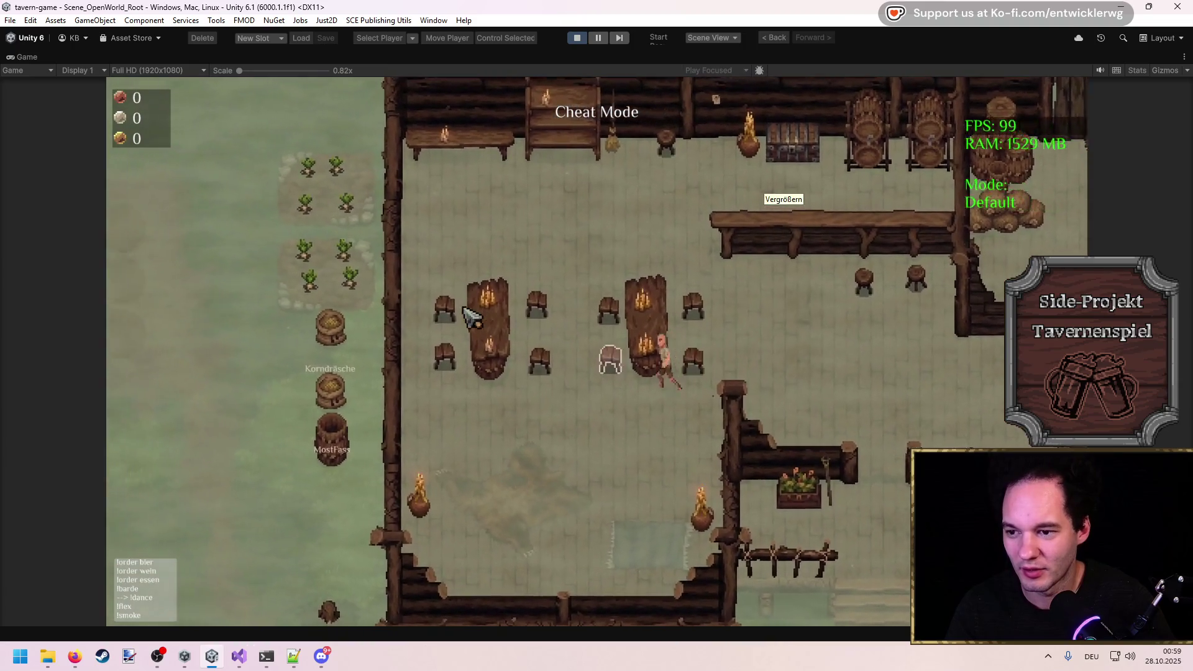
{"action": "key", "text": "a"}
{"action": "key", "text": "s"}
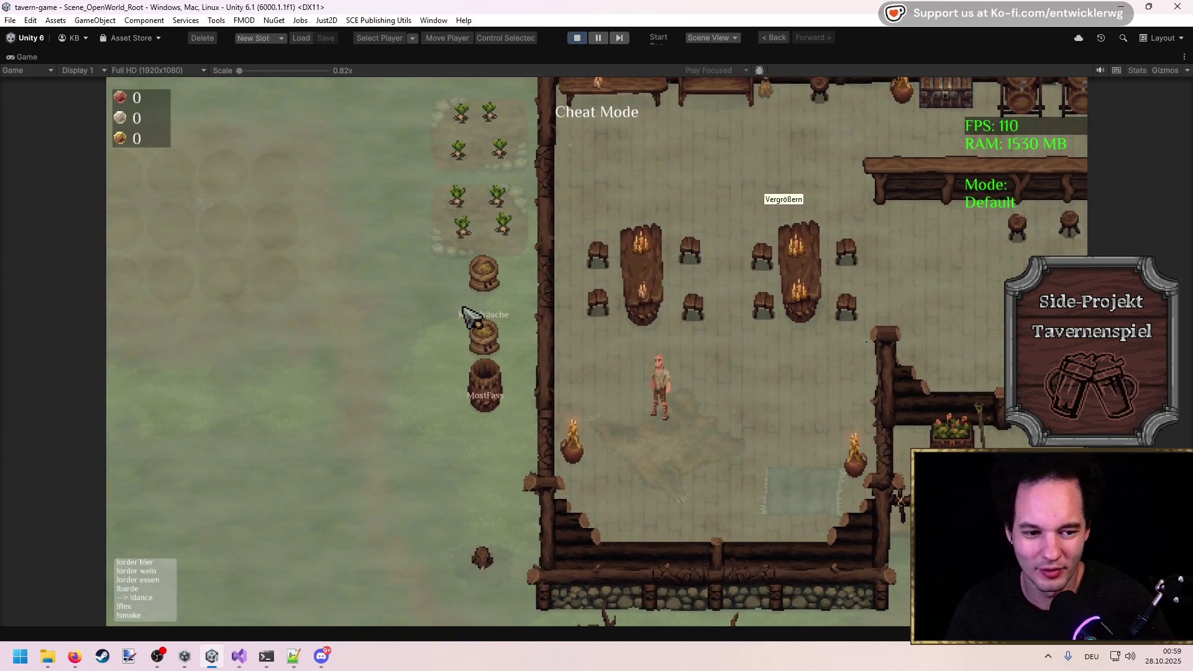
{"action": "key", "text": "d"}
{"action": "key", "text": "w"}
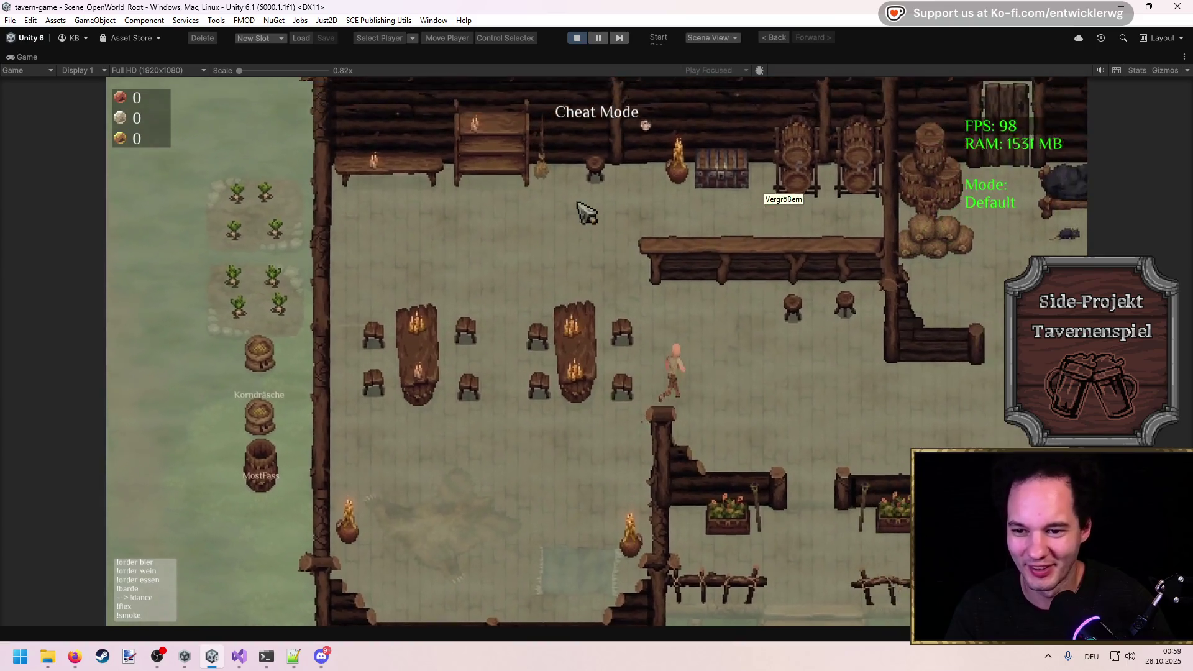
{"action": "left_click", "coordinate": [577, 38]}
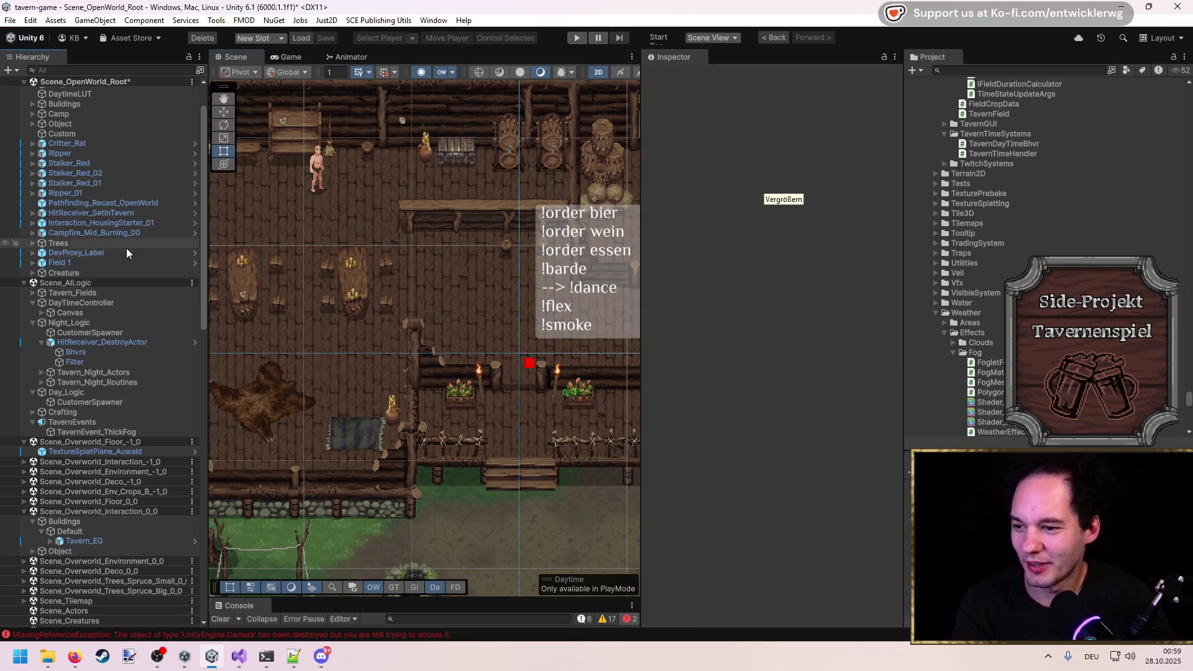
Assign WeatherStateSettings_HeaverThunderstorm to TavernEvent_ThickFog's weather area.
{"action": "left_click", "coordinate": [103, 442]}
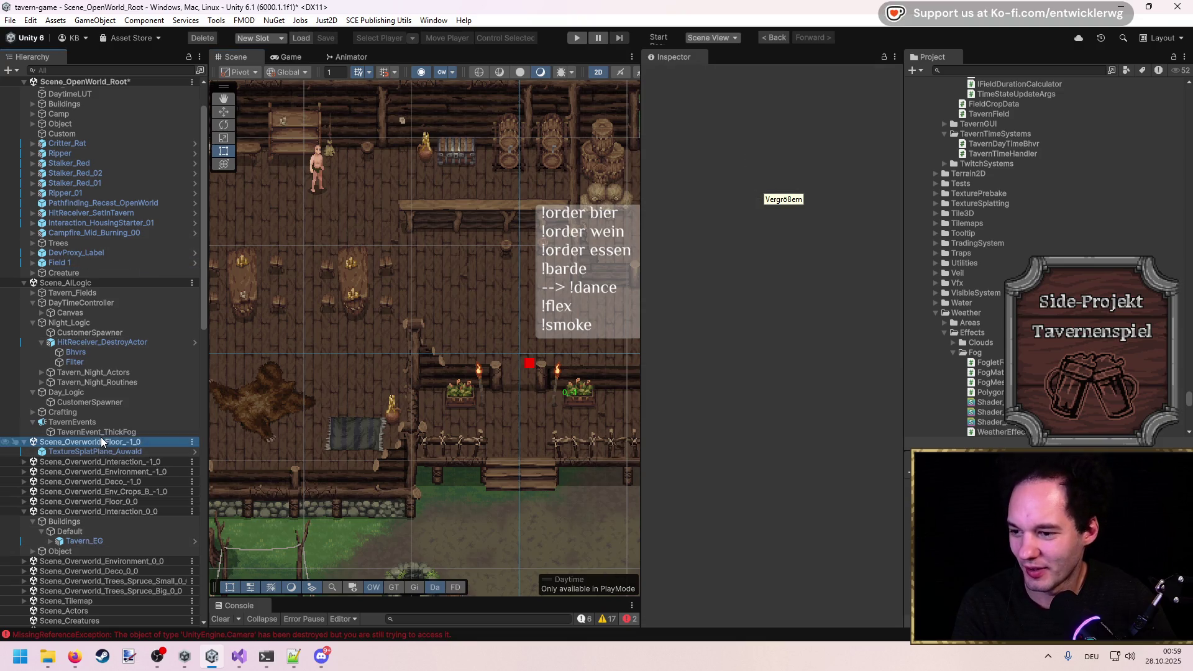
{"action": "left_click", "coordinate": [96, 432]}
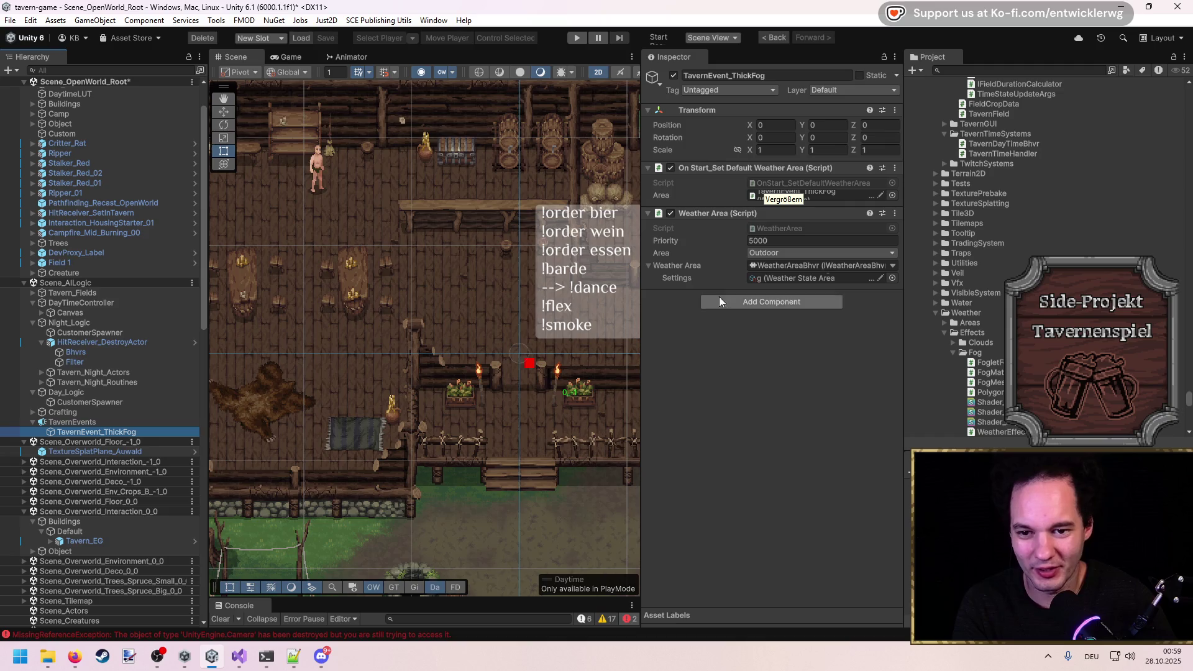
{"action": "left_click", "coordinate": [826, 279]}
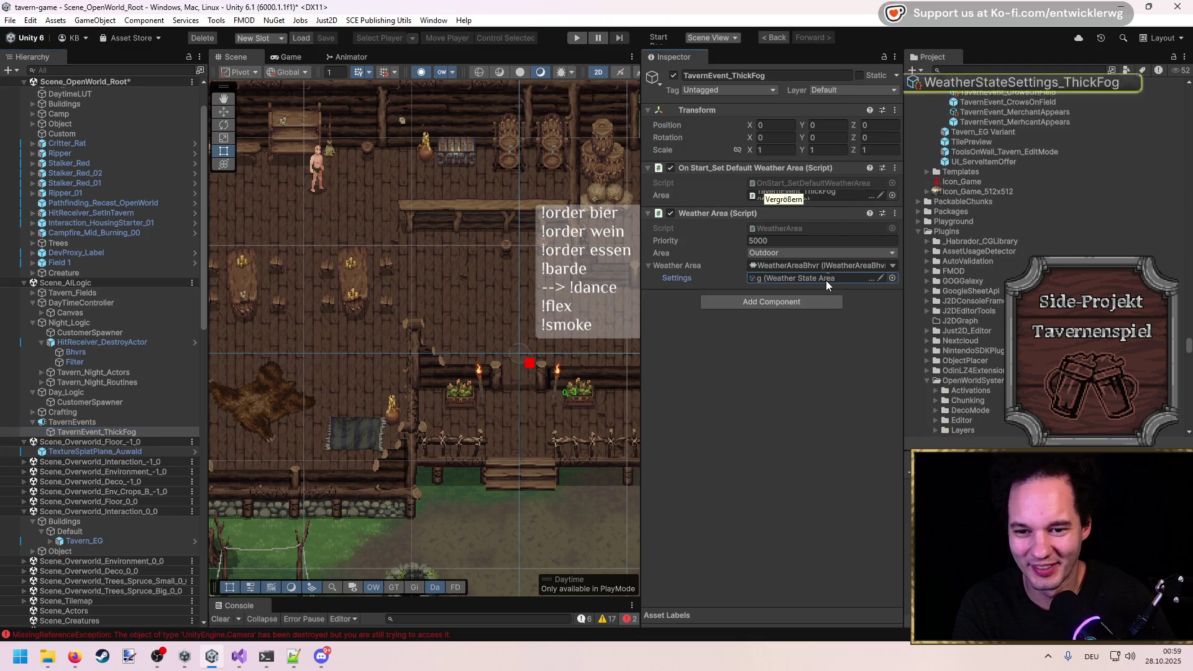
{"action": "scroll", "coordinate": [935, 278], "scroll_direction": "up", "scroll_amount": 5}
{"action": "left_click_drag", "start_coordinate": [1059, 222], "coordinate": [808, 279]}
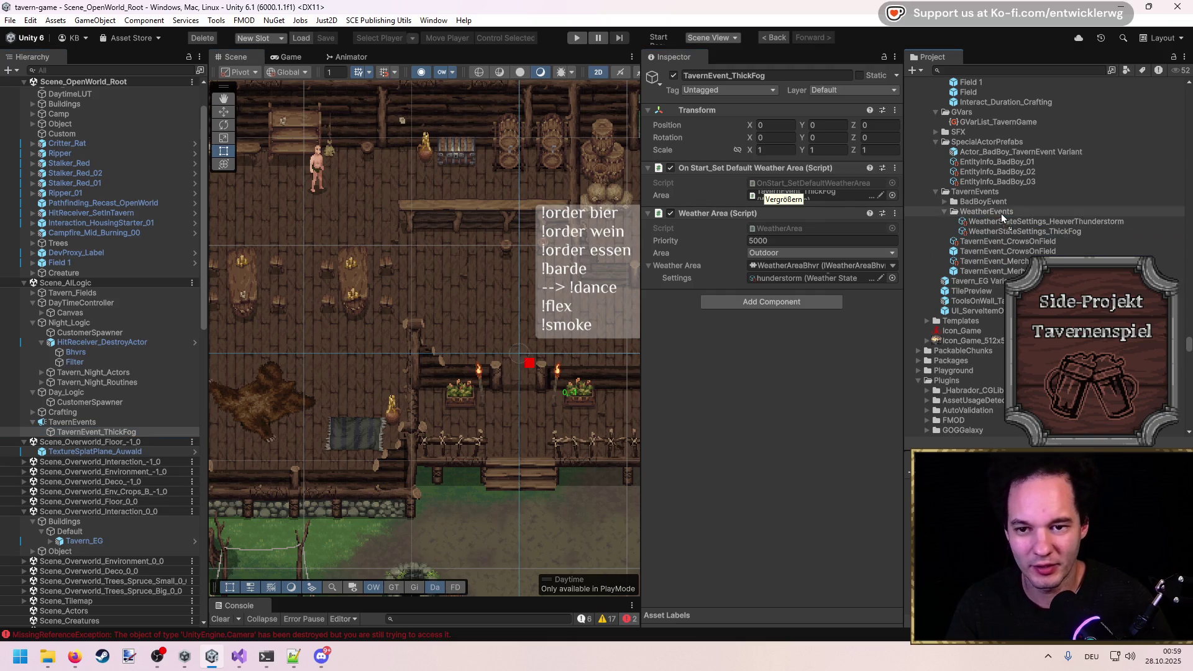
Save the object as a prefab in WeatherEvents named TavernEvent_HeavyThunderstorm.
{"action": "left_click_drag", "start_coordinate": [1001, 212], "coordinate": [1032, 222]}
{"action": "left_click", "coordinate": [1023, 222]}
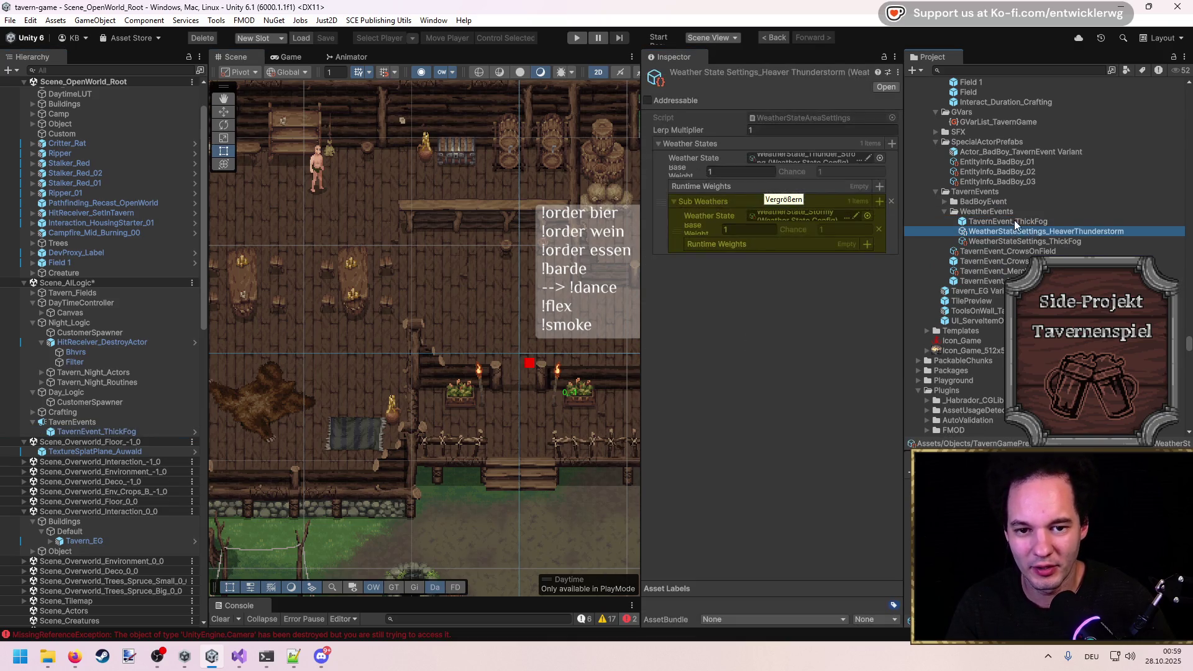
{"action": "double_click", "coordinate": [1023, 221]}
{"action": "type", "text": "HeavyThu"}
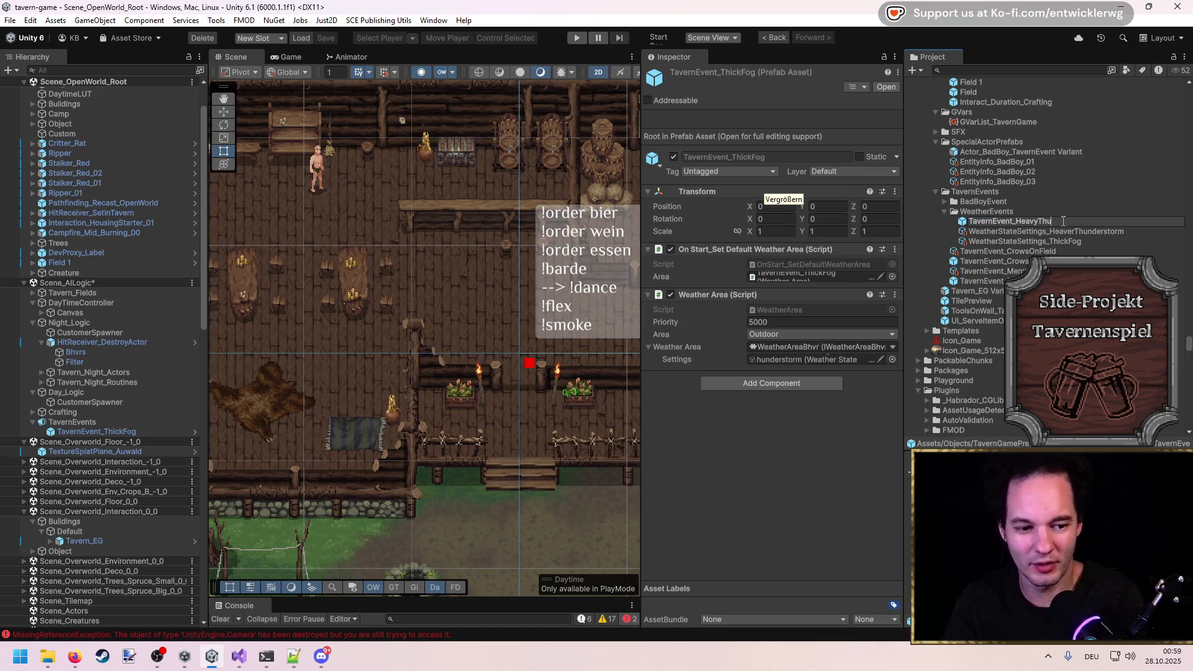
{"action": "type", "text": "nderstorm"}
{"action": "key", "text": "Return"}
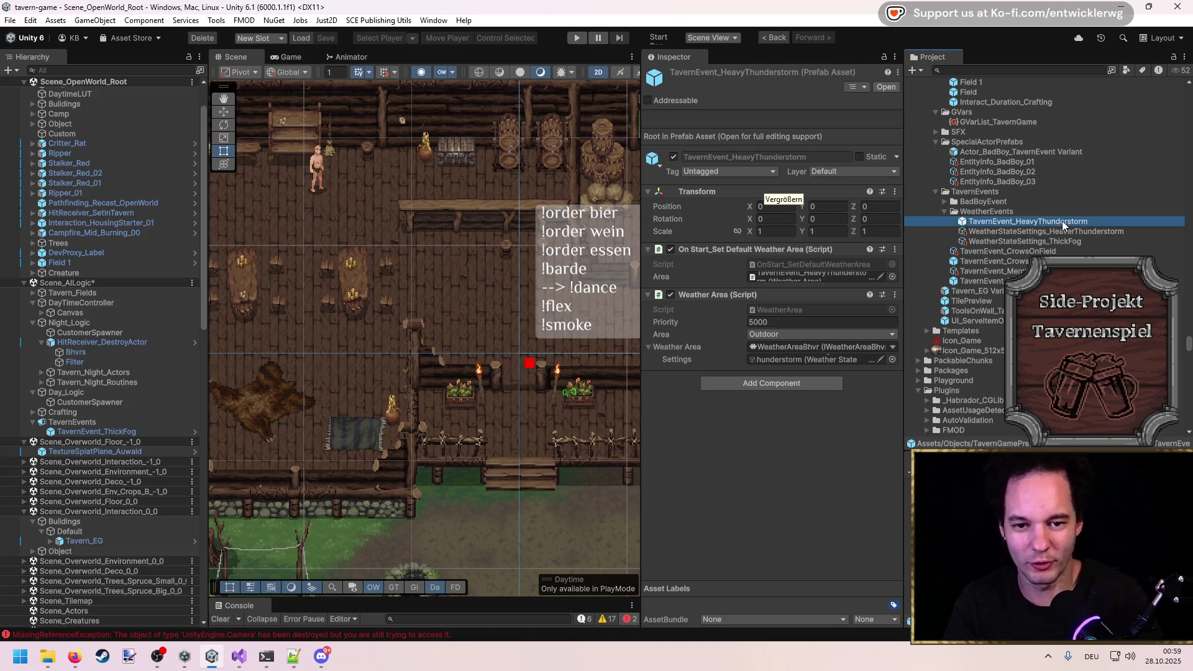
{"action": "mouse_move", "coordinate": [1018, 230]}
{"action": "left_mouse_down"}
{"action": "mouse_move", "coordinate": [812, 157]}
{"action": "mouse_move", "coordinate": [1056, 224]}
{"action": "left_mouse_up"}
Delete the WeatherStateSettings_ThickFog asset.
{"action": "key", "text": "Down"}
{"action": "key", "text": "Delete"}
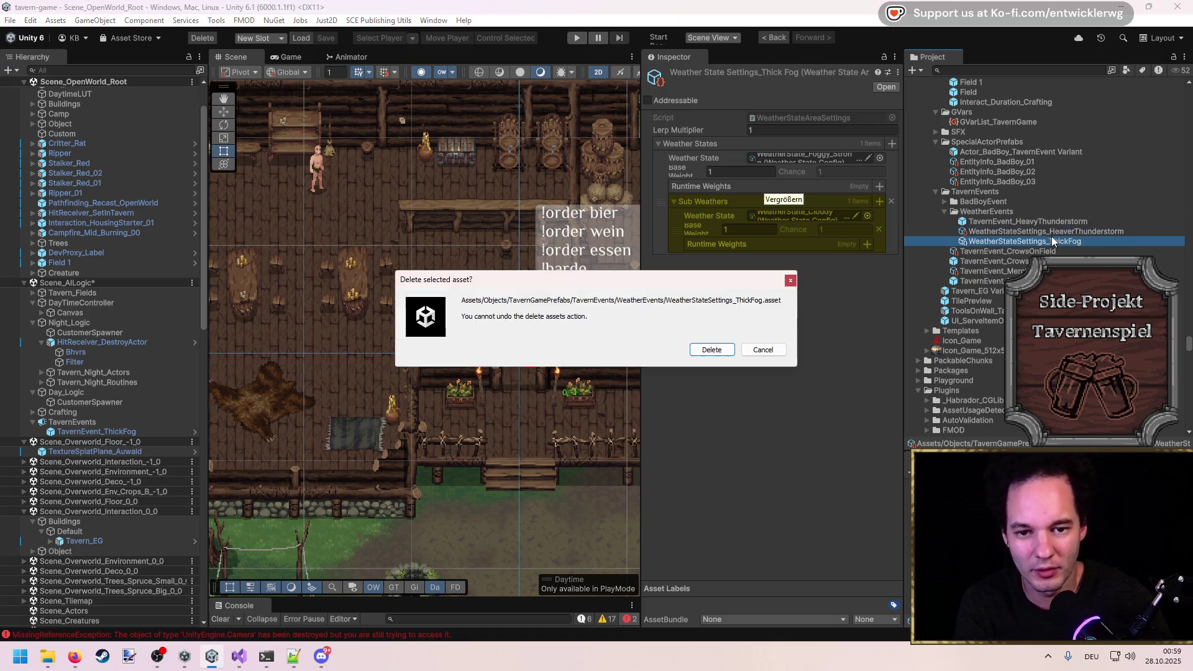
{"action": "key", "text": "Return"}
{"action": "left_click", "coordinate": [1025, 242]}
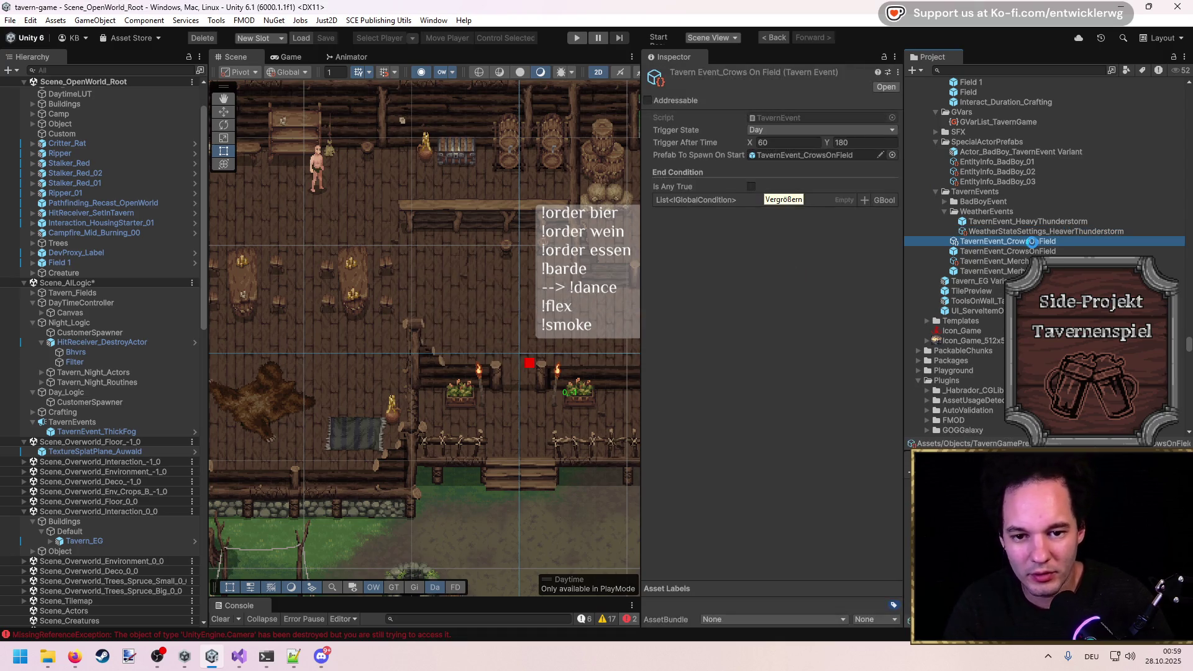
Move the copied CrowsOnField event into WeatherEvents and rename it TavernEvent_HeavyThunderstorm.
{"action": "left_click_drag", "start_coordinate": [1023, 246], "coordinate": [988, 212]}
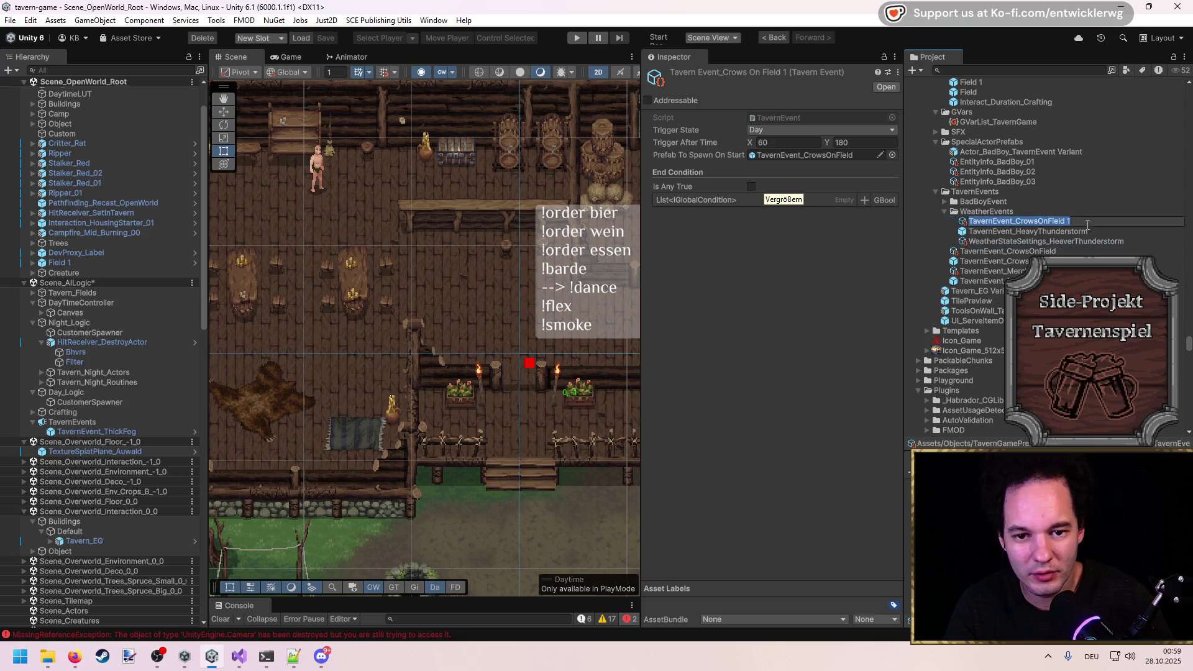
{"action": "key", "text": "F2"}
{"action": "left_click_drag", "start_coordinate": [1071, 222], "coordinate": [1015, 225]}
{"action": "type", "text": "Hea"}
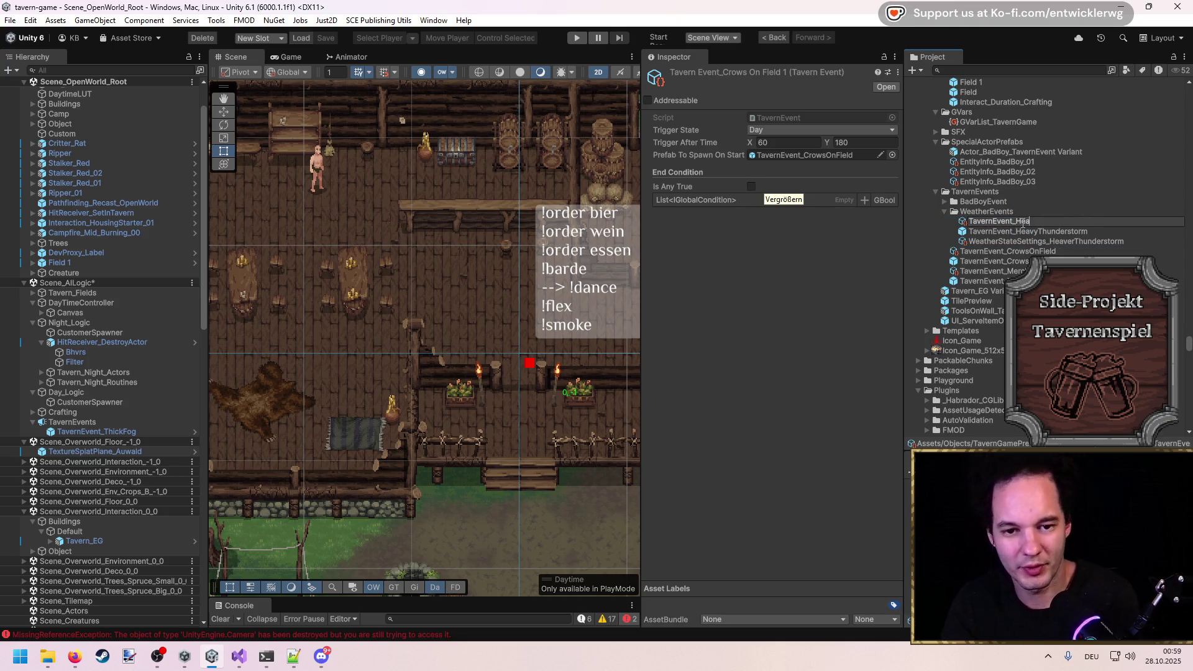
{"action": "type", "text": "vyThunderstorm"}
{"action": "key", "text": "Return"}
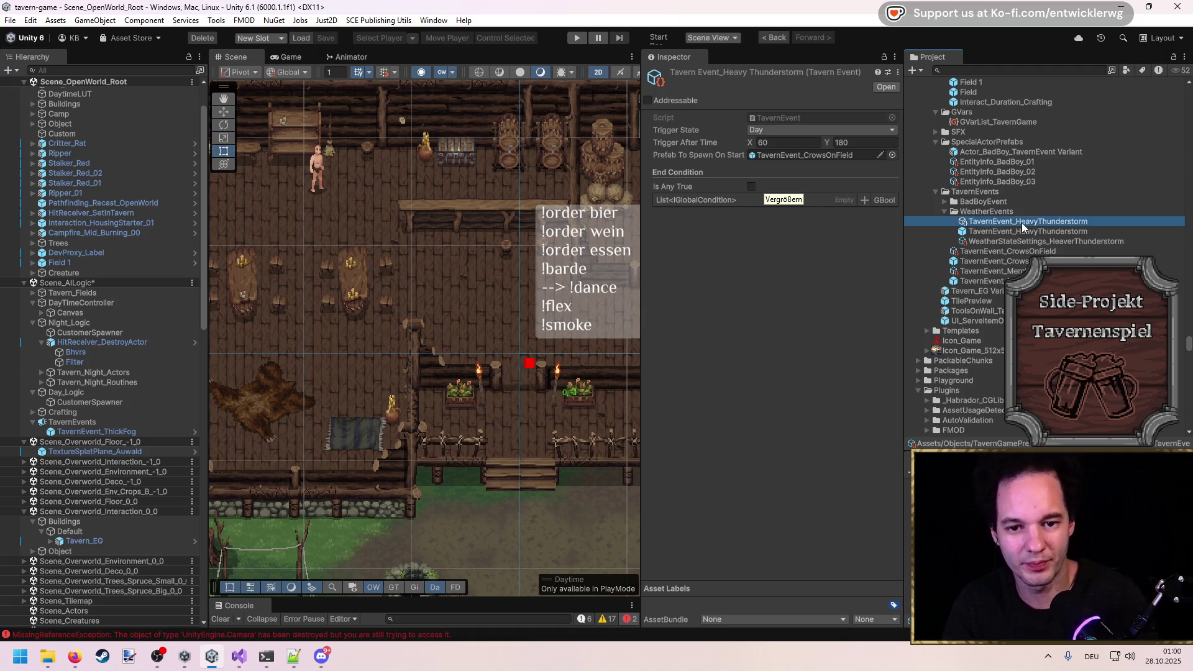
Make the event spawn the HeavyThunderstorm prefab, trigger Always, after 60–180 seconds.
{"action": "mouse_move", "coordinate": [1030, 226]}
{"action": "left_mouse_down"}
{"action": "mouse_move", "coordinate": [920, 181]}
{"action": "mouse_move", "coordinate": [808, 155]}
{"action": "left_mouse_up"}
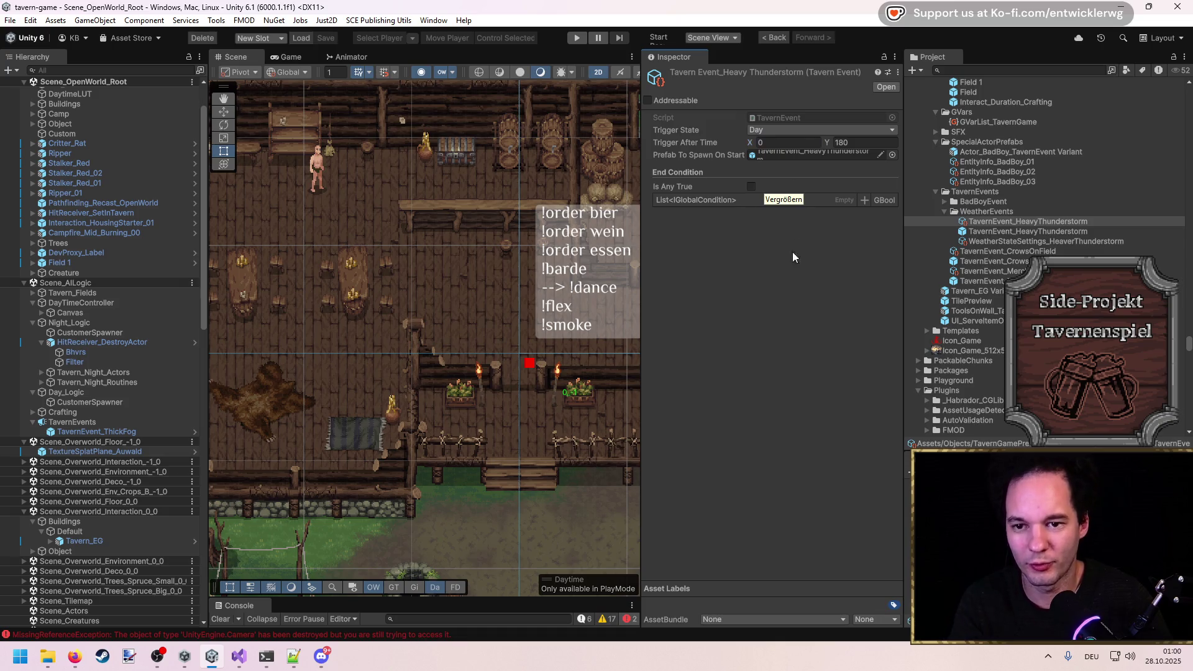
{"action": "left_click", "coordinate": [785, 131]}
{"action": "left_click", "coordinate": [783, 185]}
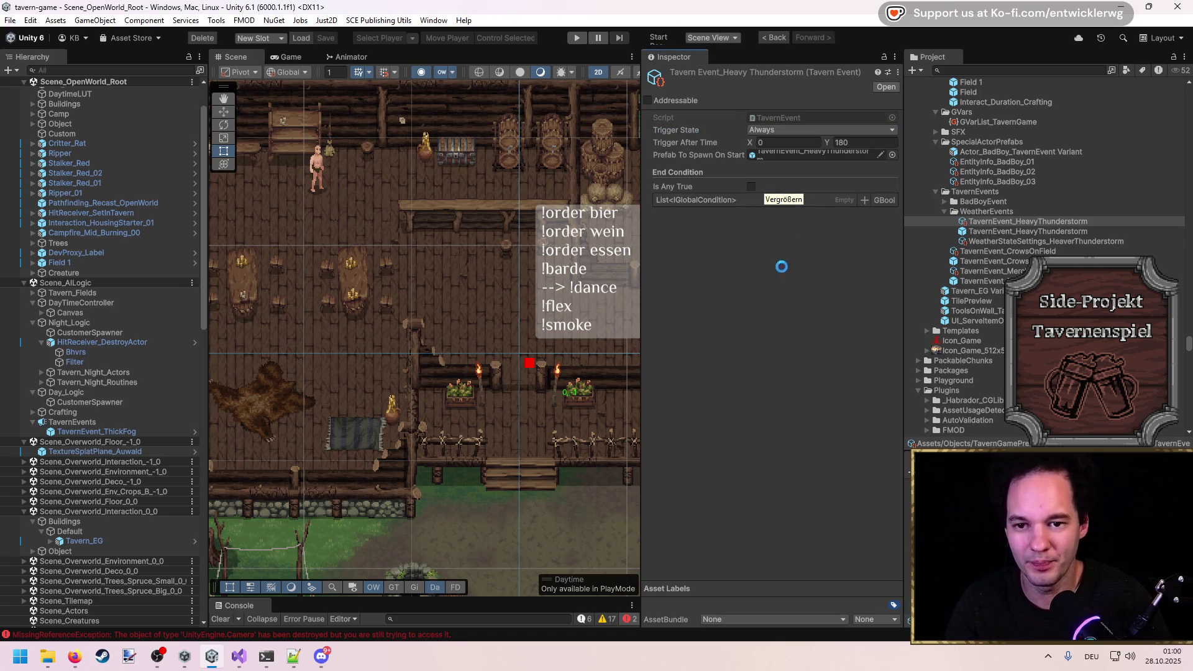
{"action": "left_click", "coordinate": [868, 143]}
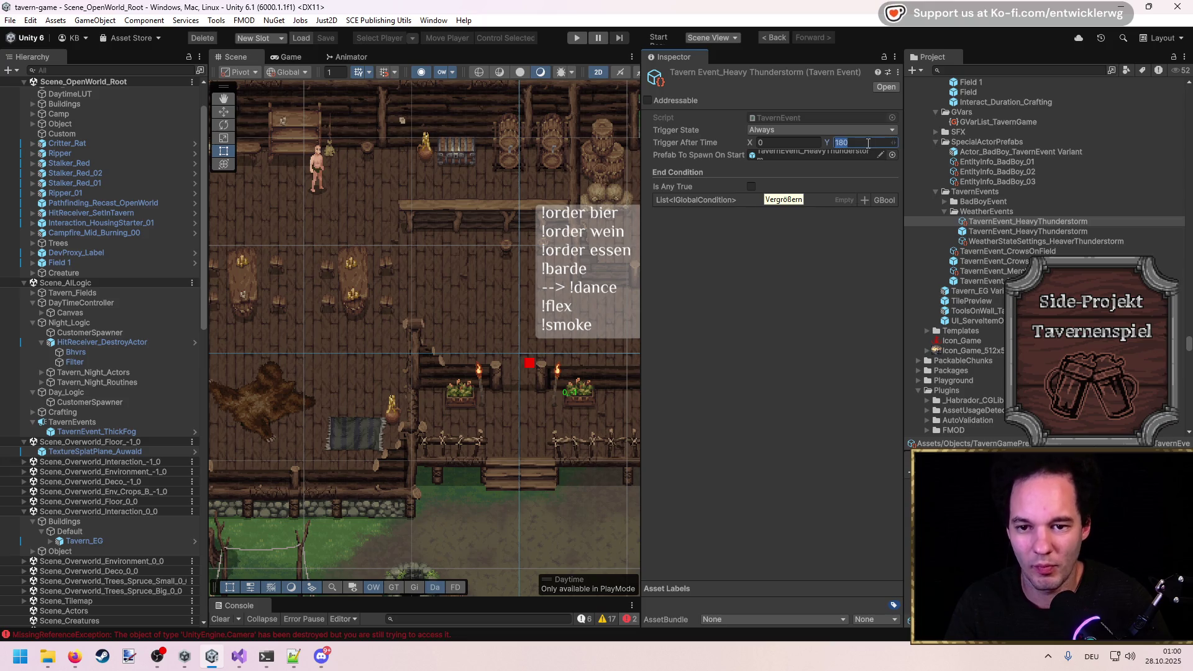
{"action": "left_click", "coordinate": [803, 274]}
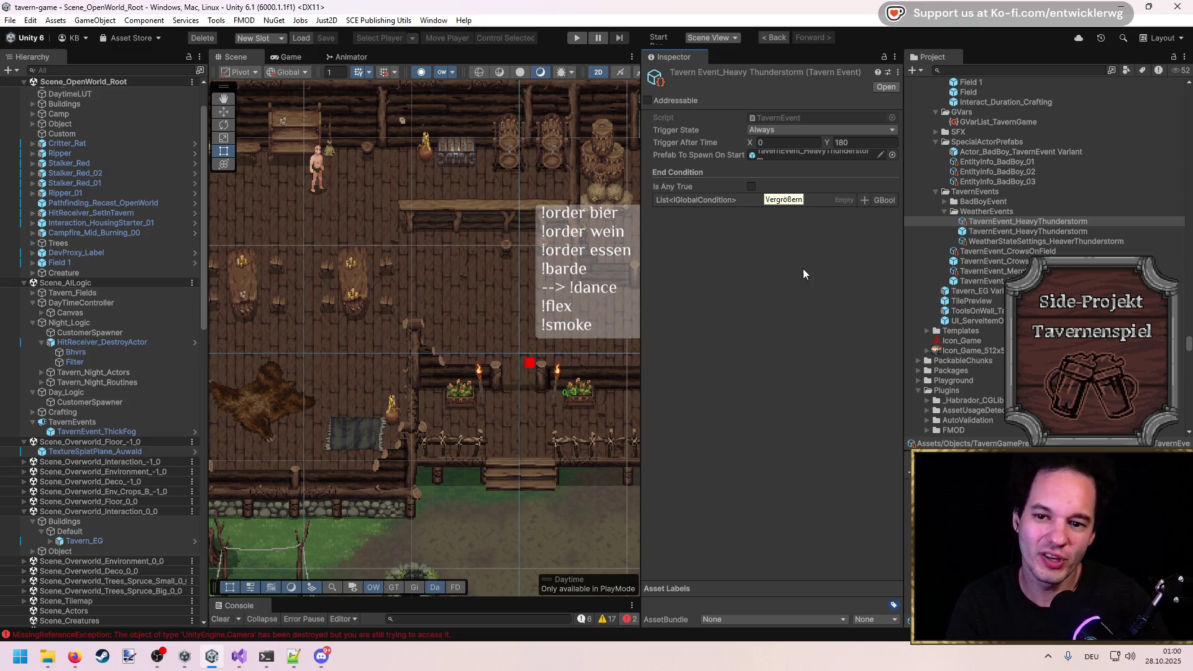
{"action": "left_click", "coordinate": [786, 144]}
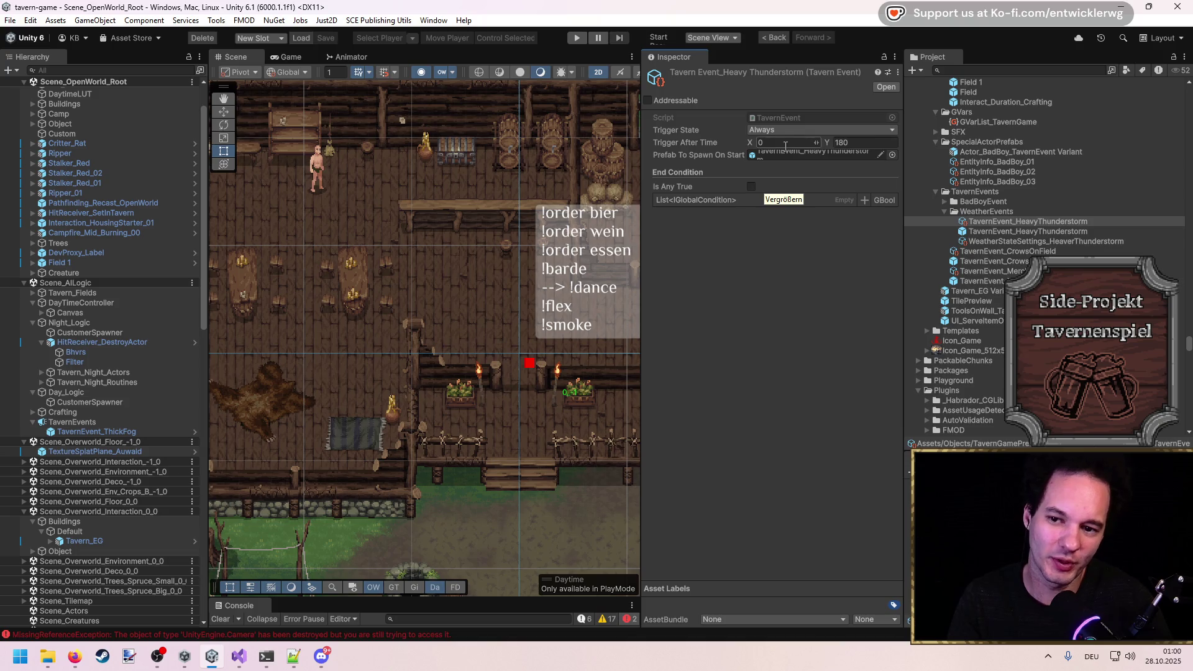
{"action": "type", "text": "60"}
{"action": "left_click", "coordinate": [777, 268]}
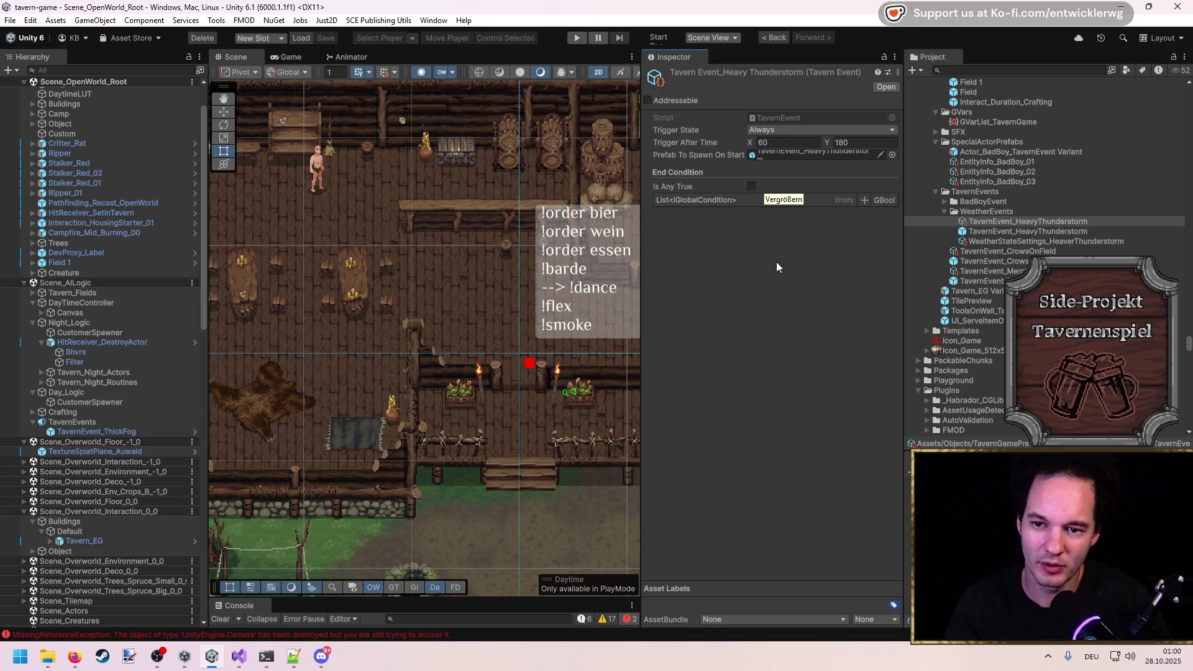
{"action": "left_click", "coordinate": [73, 422]}
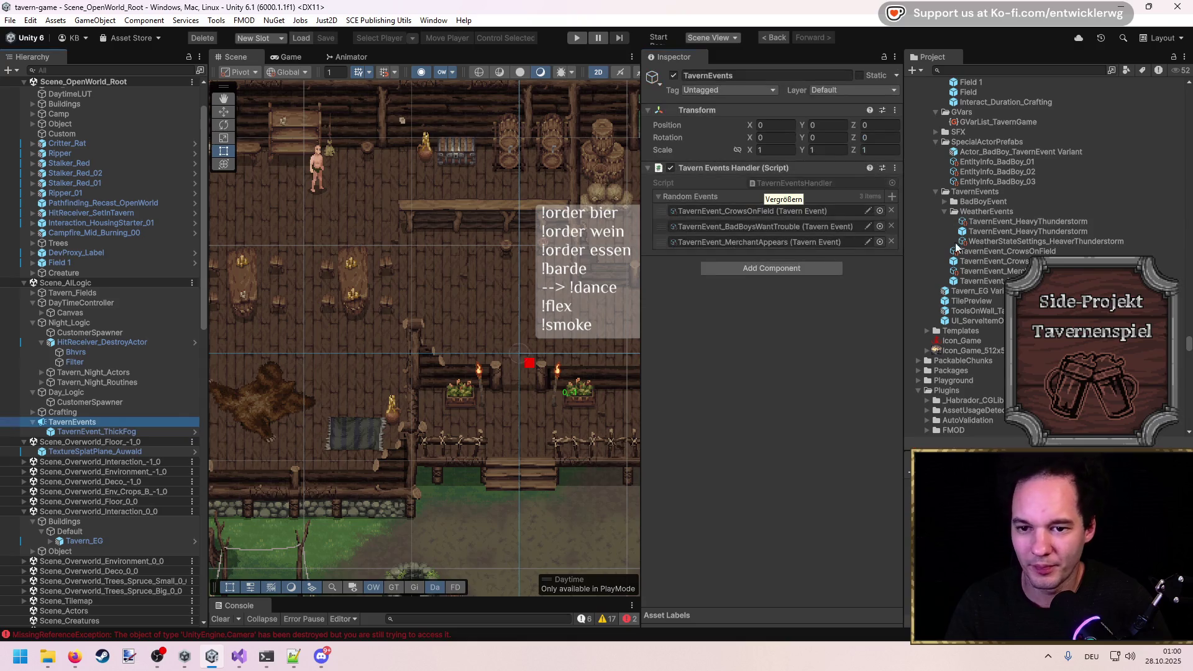
Add TavernEvent_HeavyThunderstorm to Random Events, remove CrowsOnField and BadBoysWantTrouble, and start play.
{"action": "left_click_drag", "start_coordinate": [1029, 222], "coordinate": [769, 249]}
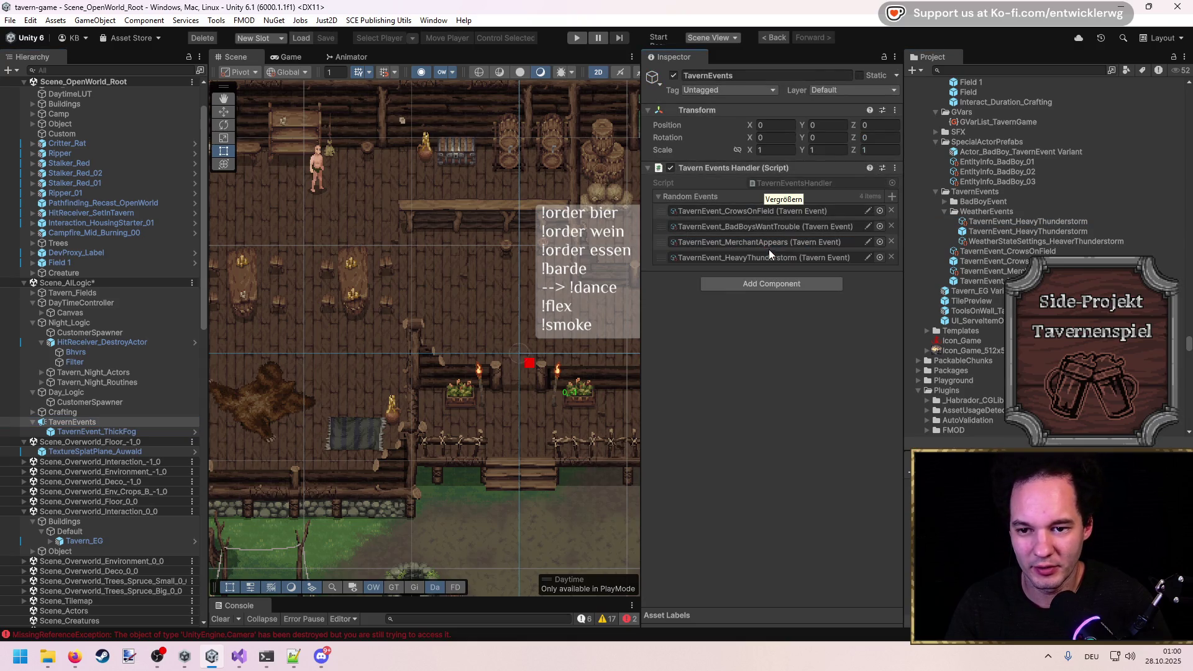
{"action": "left_click", "coordinate": [892, 210]}
{"action": "left_click", "coordinate": [891, 210]}
{"action": "left_click", "coordinate": [891, 210]}
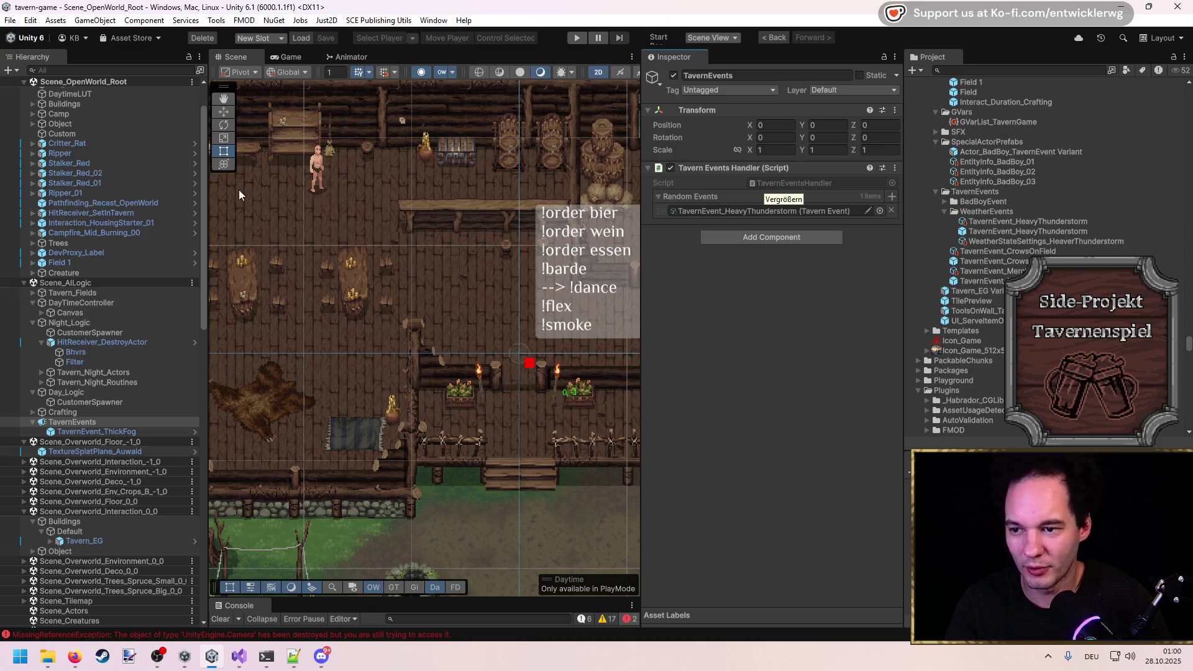
{"action": "scroll", "coordinate": [321, 185], "scroll_direction": "up", "scroll_amount": 5}
{"action": "left_click", "coordinate": [577, 38]}
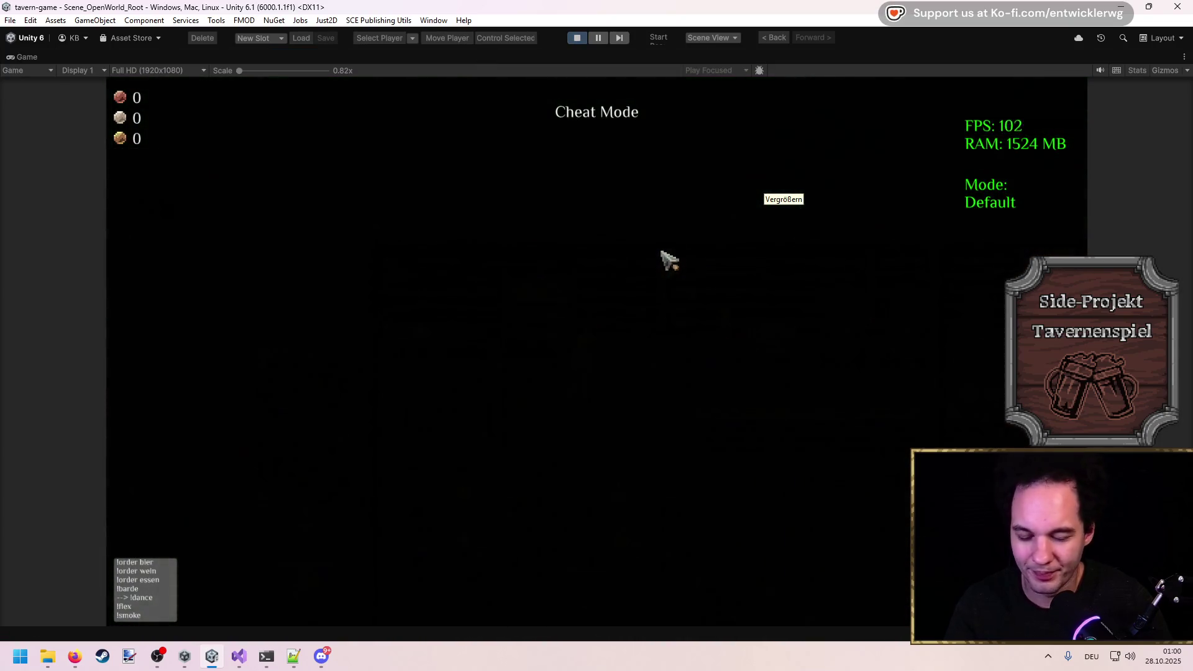
Restart play mode and use the cheat console to speed time tenfold, then back to normal.
{"action": "left_click", "coordinate": [577, 39]}
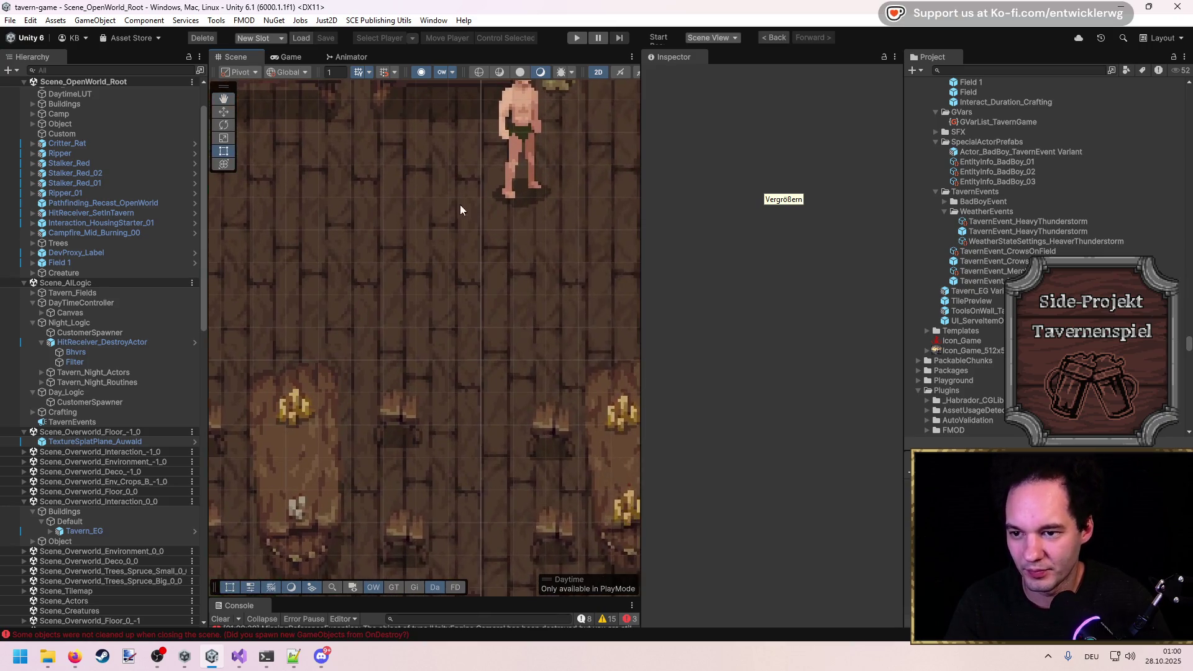
{"action": "left_click", "coordinate": [573, 39]}
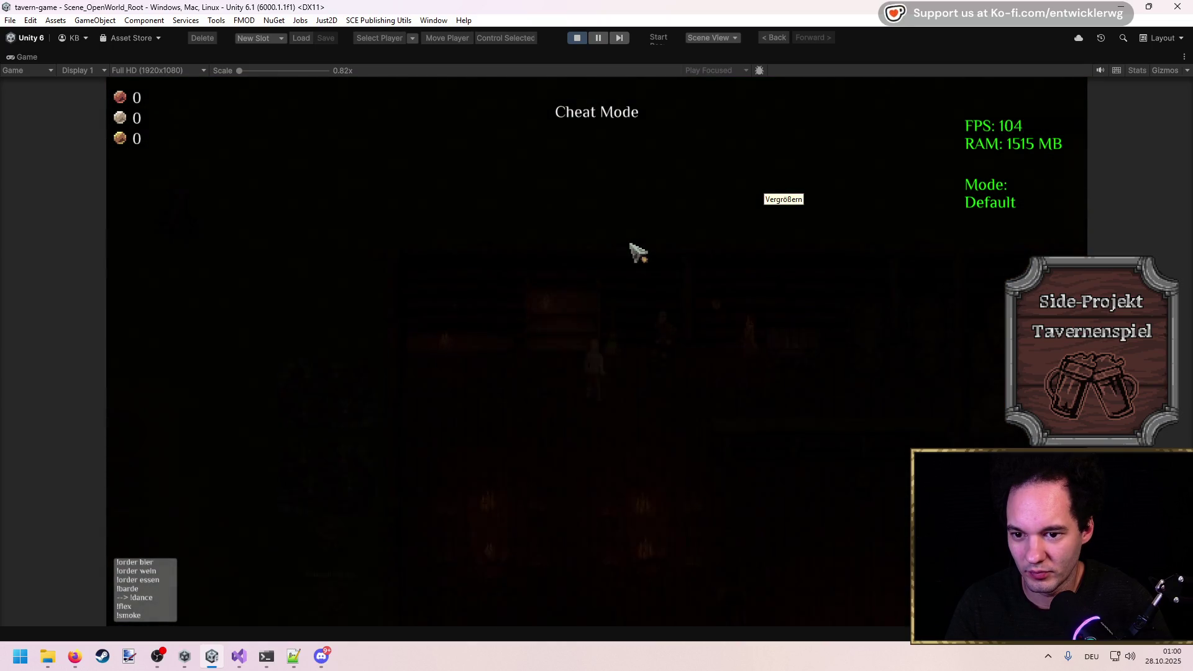
{"action": "key", "text": "grave"}
{"action": "type", "text": "timescale 10"}
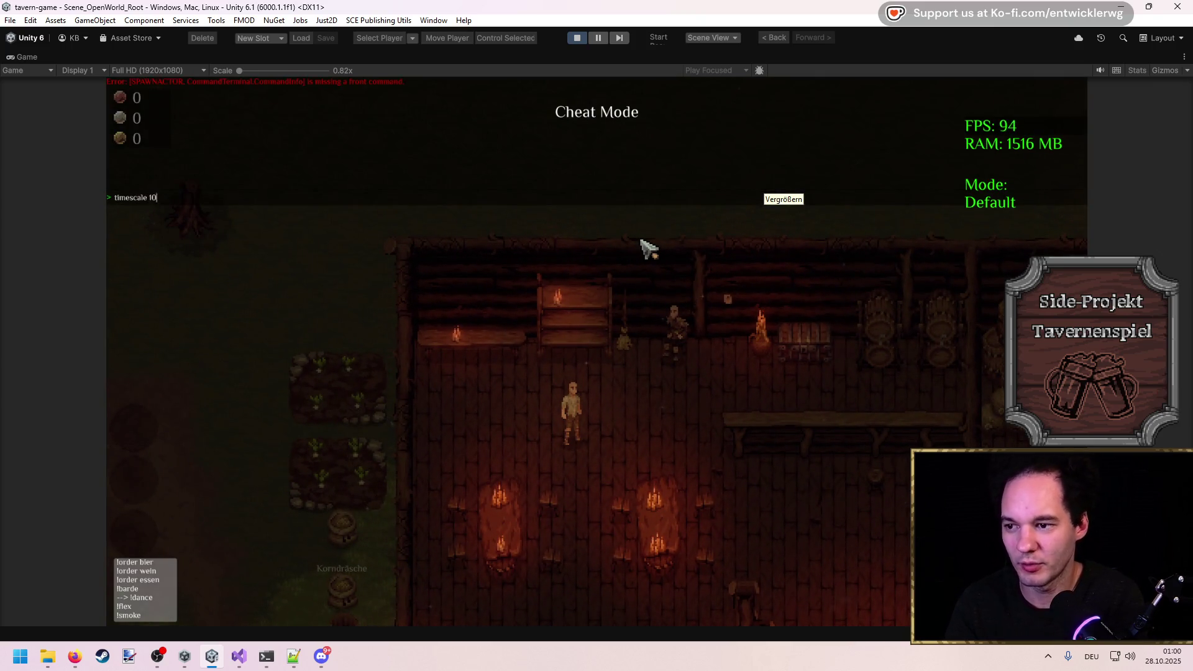
{"action": "key", "text": "Return"}
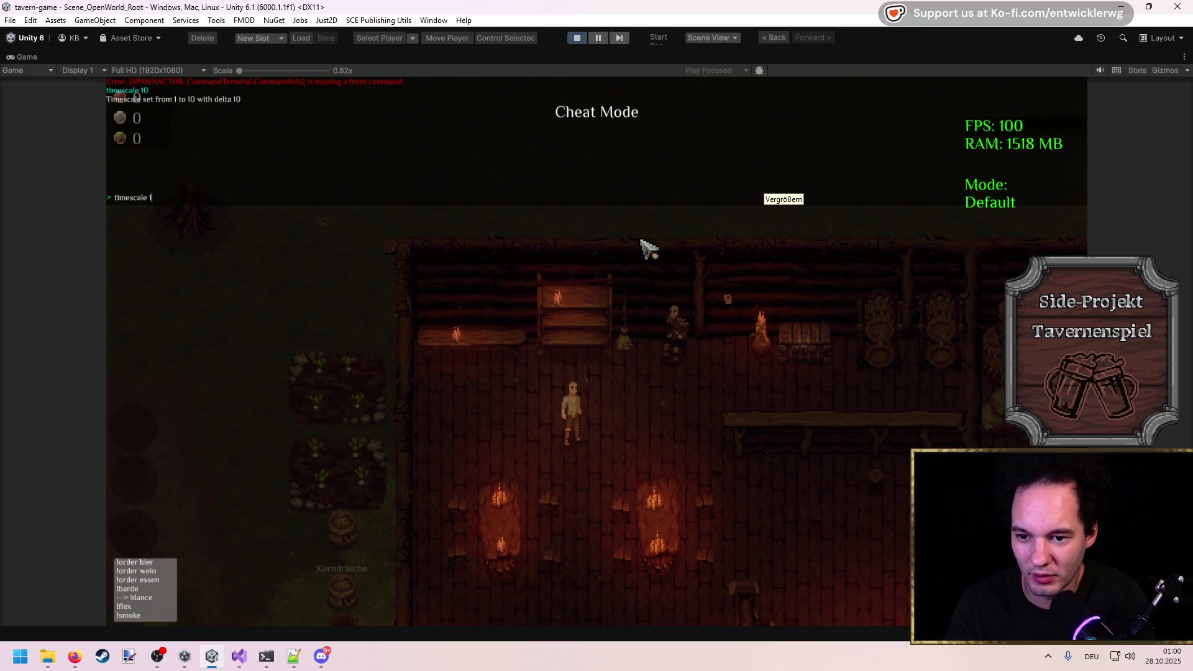
{"action": "key", "text": "Return"}
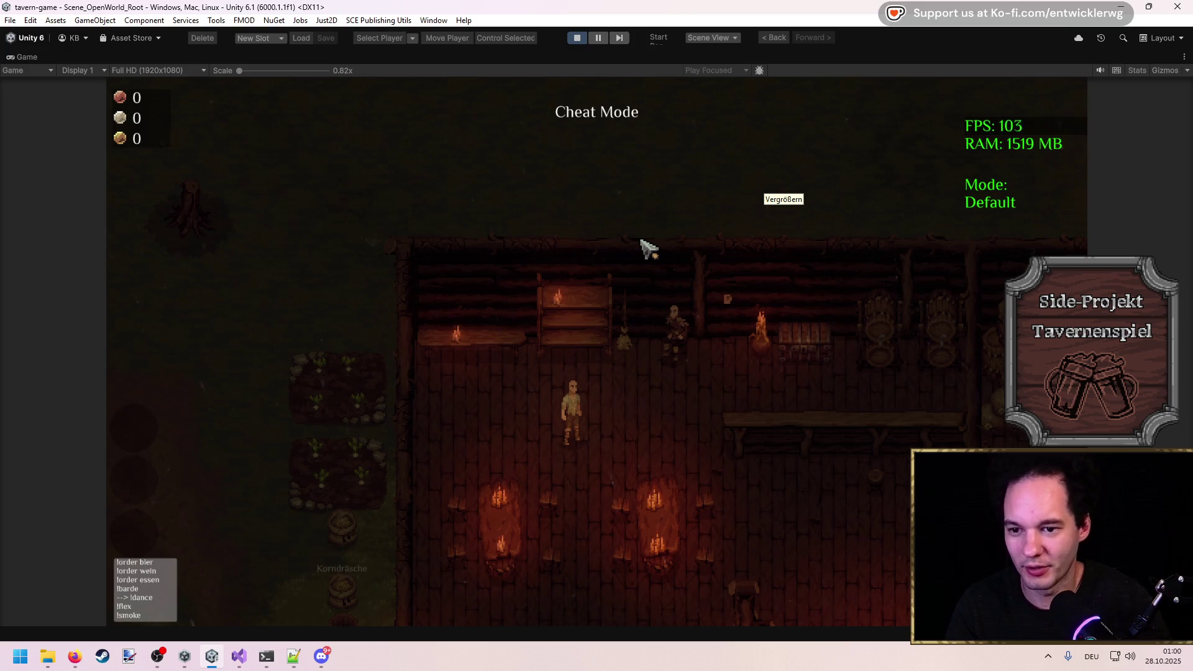
Walk the player around the bar and well, inspect the spawned HeavyThunderstorm clone, and watch the rain.
{"action": "key", "text": "d"}
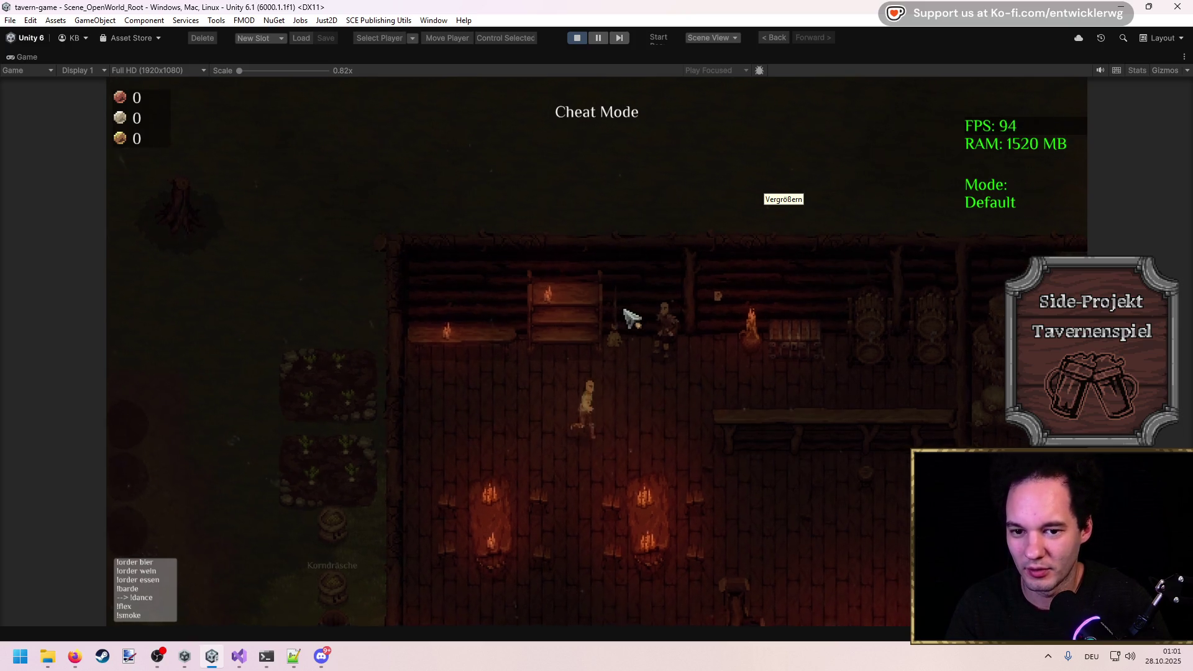
{"action": "key", "text": "s"}
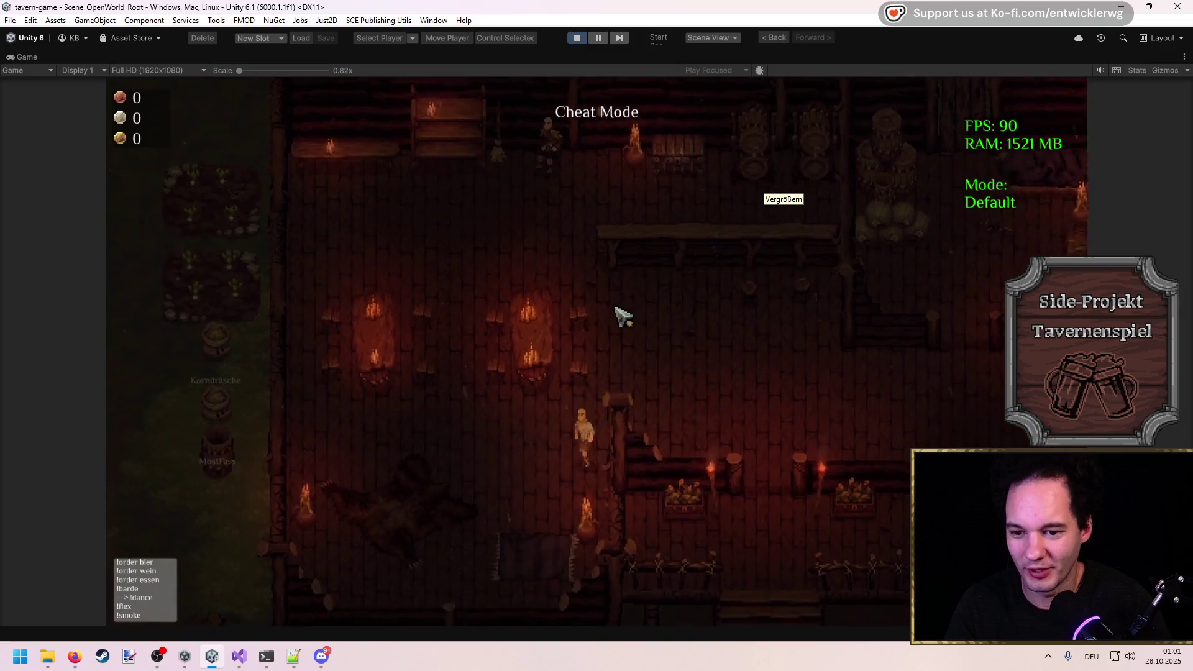
{"action": "key", "text": "d"}
{"action": "key", "text": "w"}
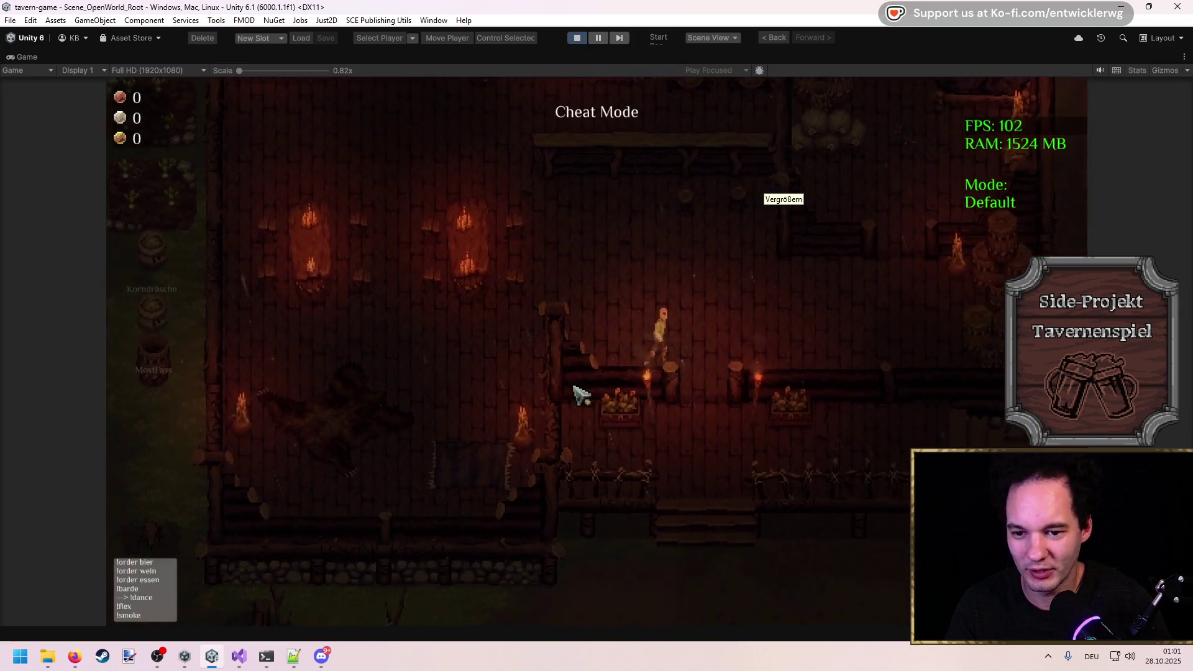
{"action": "key", "text": "s"}
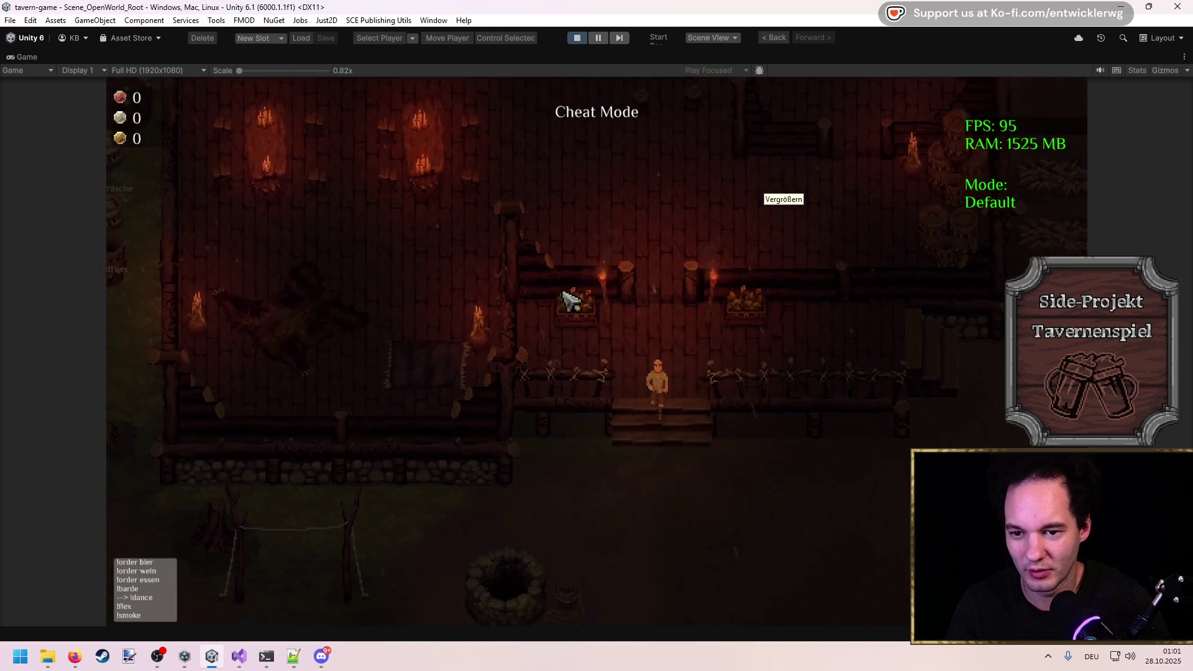
{"action": "key", "text": "w"}
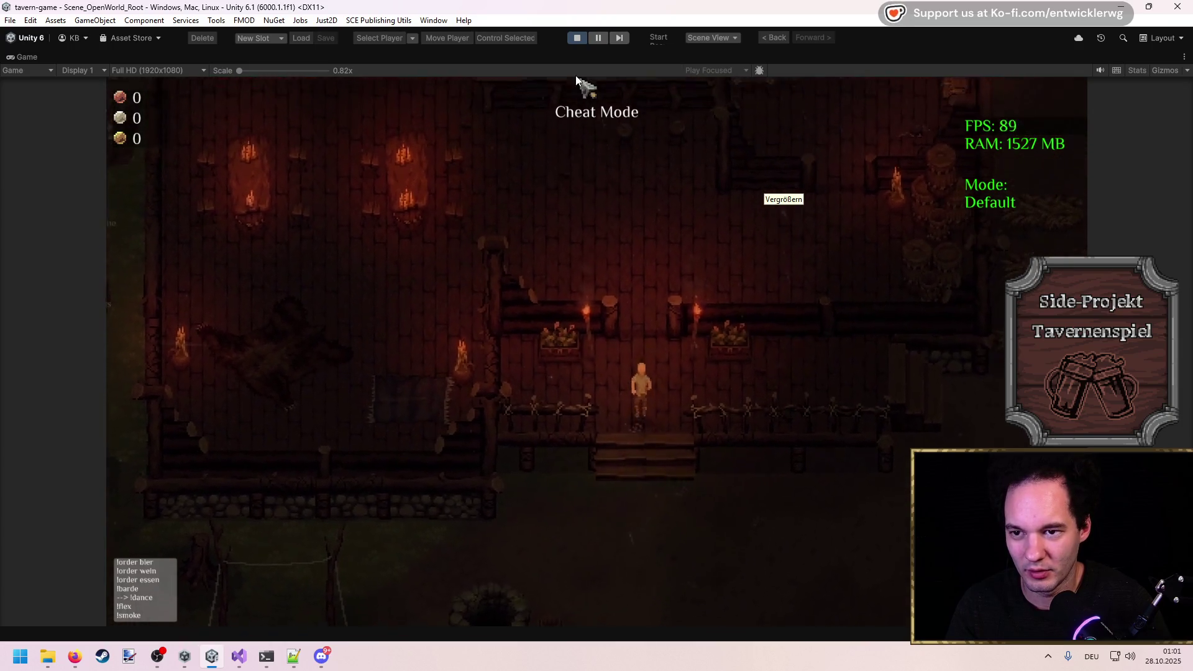
{"action": "key", "text": "shift+space"}
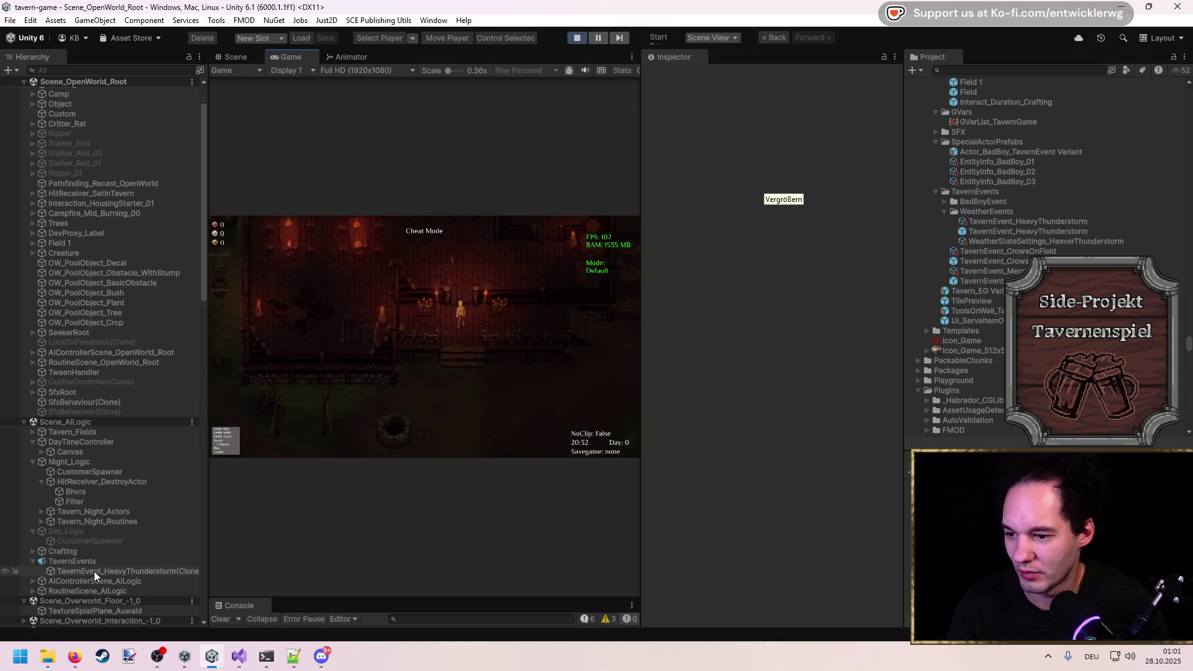
{"action": "left_click", "coordinate": [96, 571]}
{"action": "key", "text": "w"}
{"action": "key", "text": "a"}
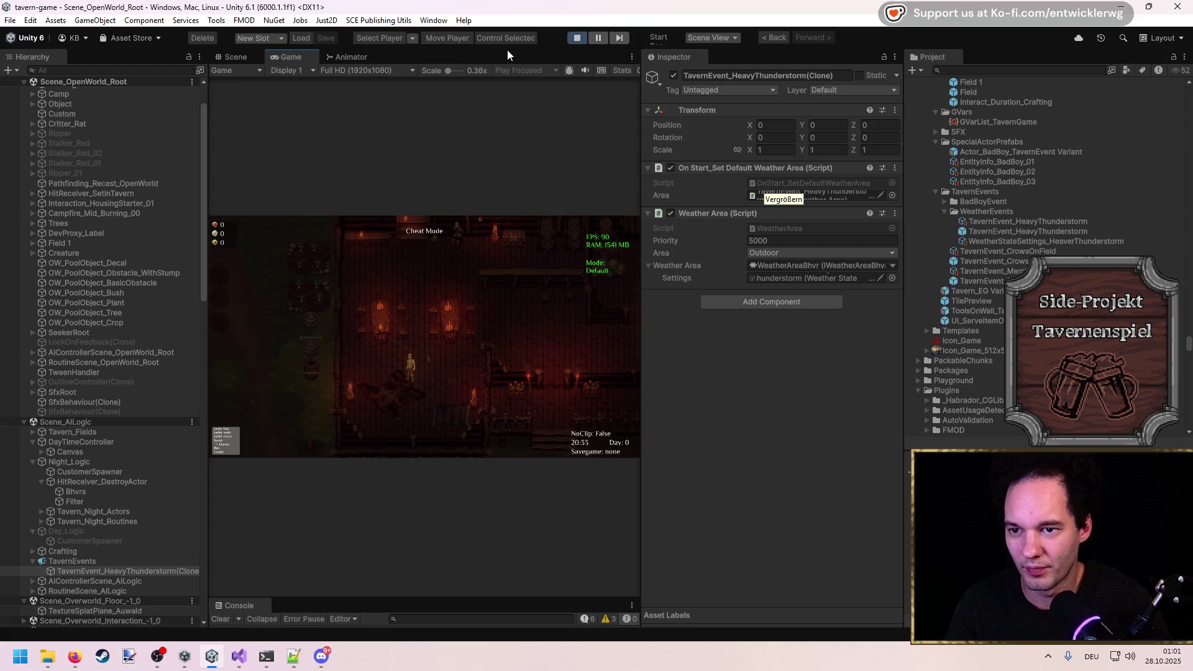
{"action": "key", "text": "shift+space"}
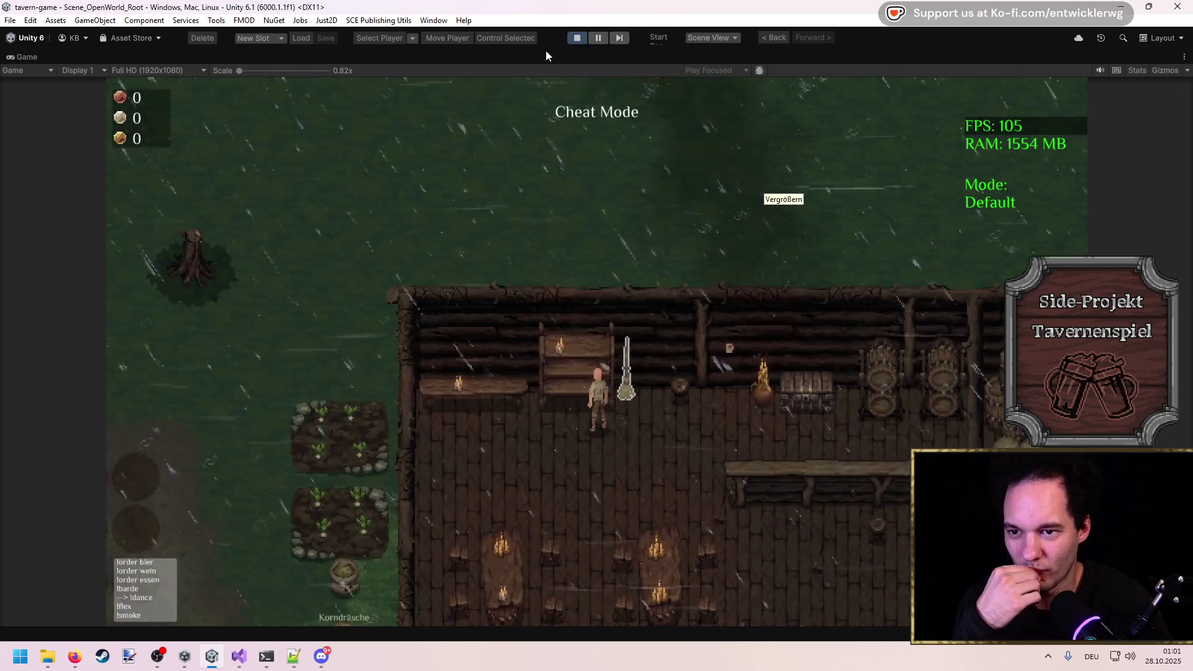
{"action": "double_click", "coordinate": [545, 50]}
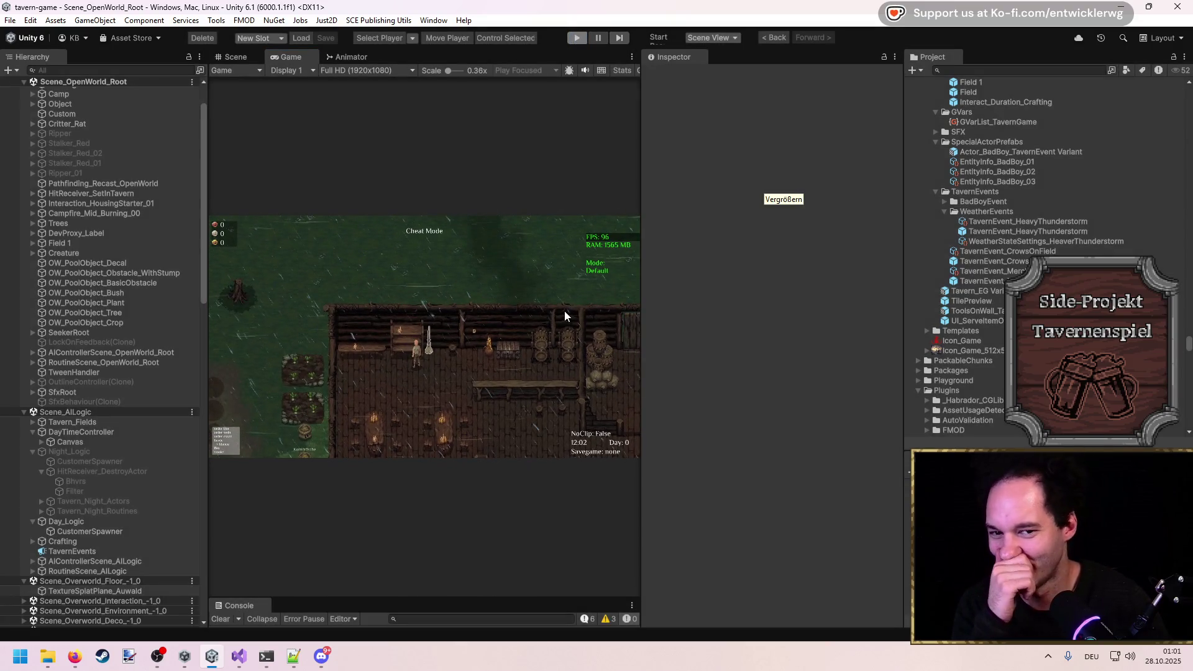
Stop Play mode and select the TavernEvents object.
{"action": "key", "text": "ctrl+p"}
{"action": "left_click", "coordinate": [1017, 231]}
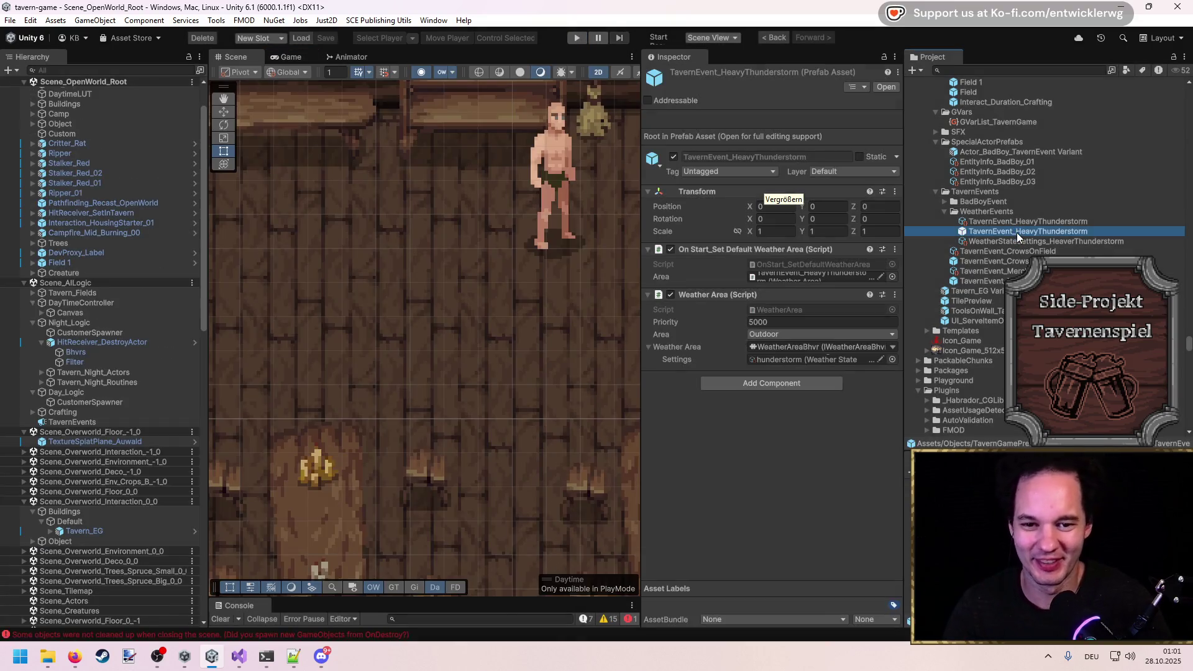
{"action": "left_click", "coordinate": [803, 435]}
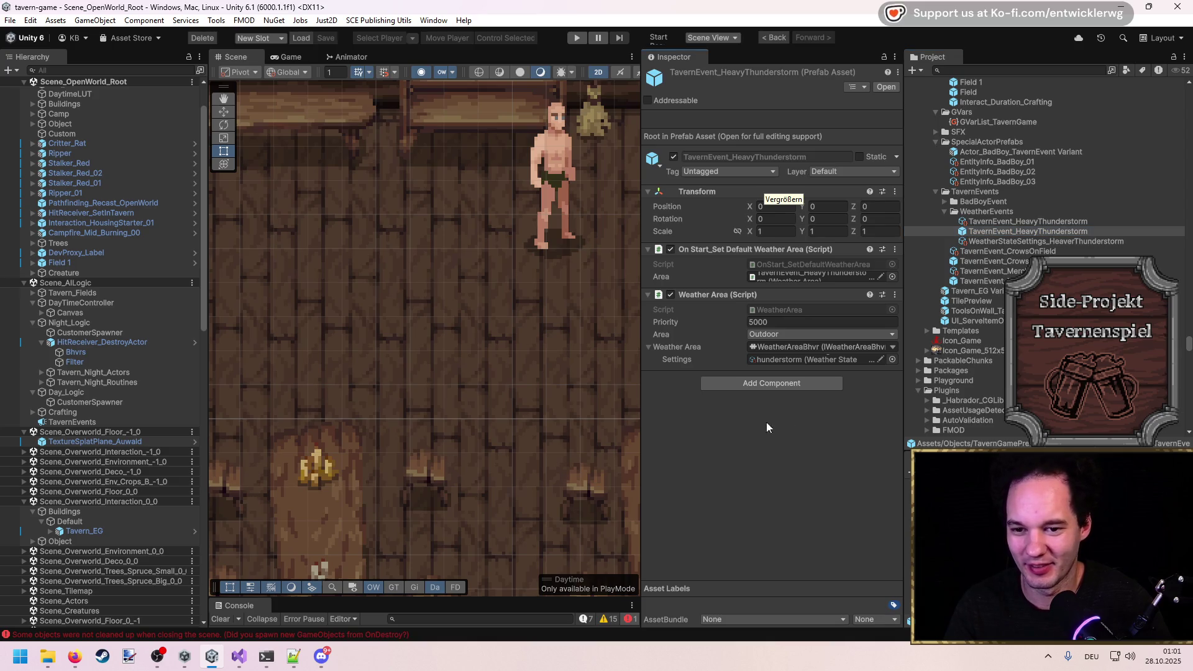
{"action": "scroll", "coordinate": [402, 340], "scroll_direction": "down", "scroll_amount": 4}
{"action": "left_click_drag", "start_coordinate": [529, 355], "coordinate": [503, 341]}
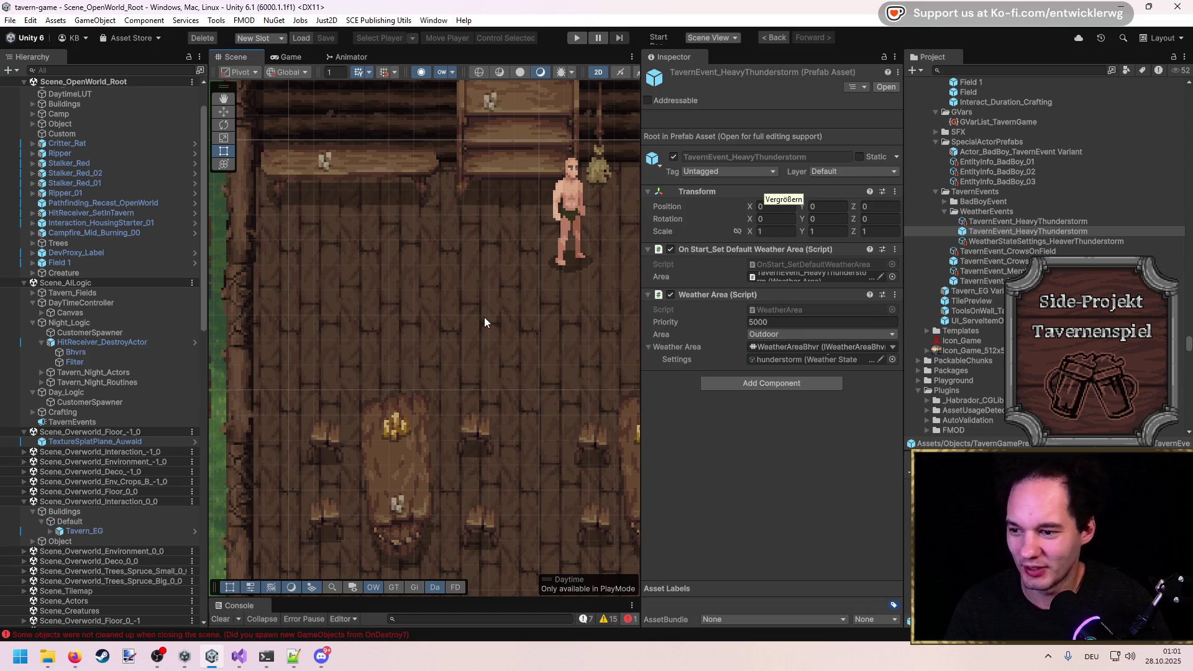
{"action": "left_click", "coordinate": [105, 423]}
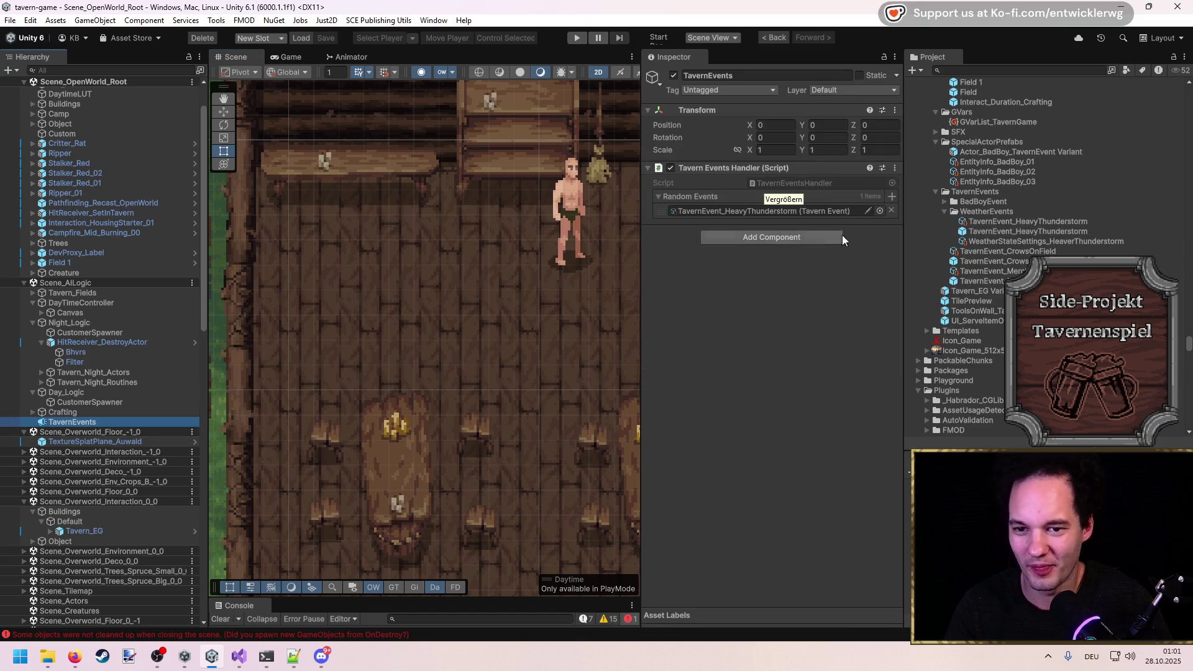
Fill three Random Events slots with CrowsOnField, MerchantAppears and BadBoysWantTrouble from the Project window.
{"action": "left_click", "coordinate": [808, 210]}
{"action": "left_click_drag", "start_coordinate": [1013, 251], "coordinate": [818, 212]}
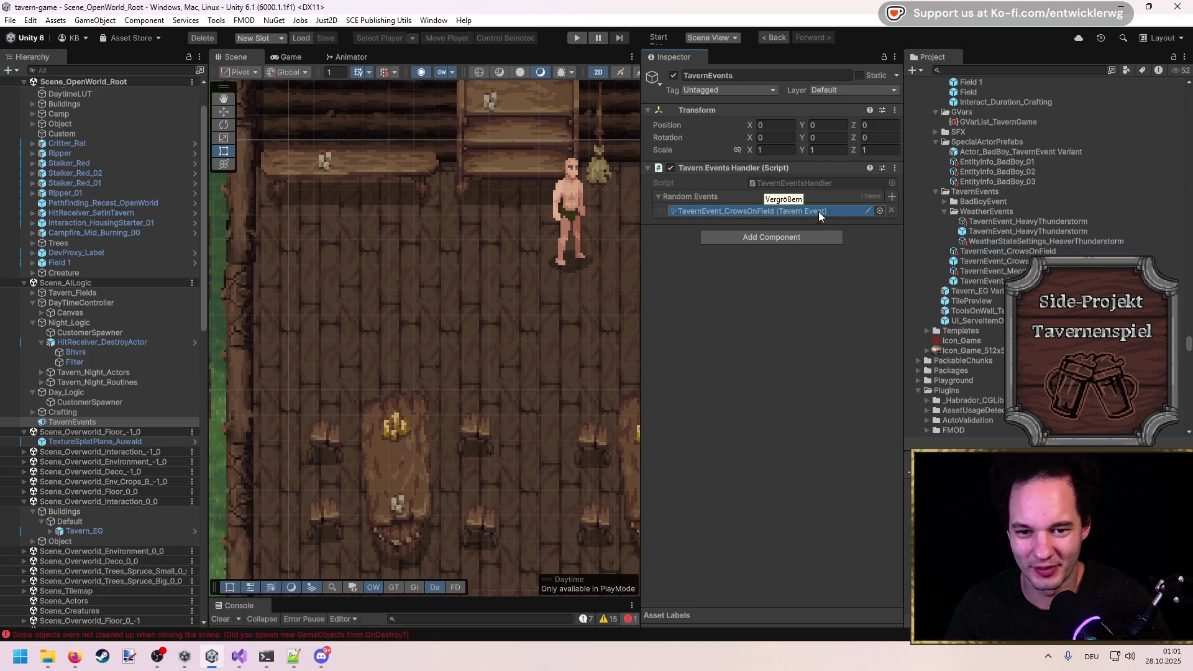
{"action": "left_click", "coordinate": [880, 211]}
{"action": "double_click", "coordinate": [992, 268]}
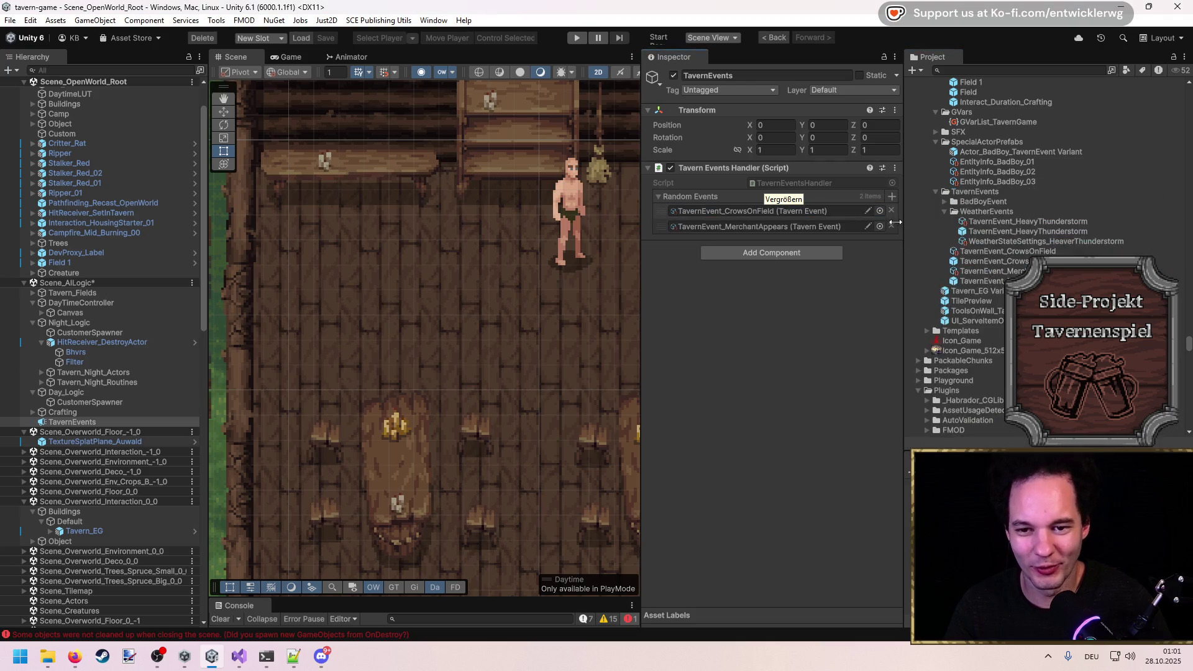
{"action": "left_click", "coordinate": [892, 197]}
{"action": "double_click", "coordinate": [1012, 249]}
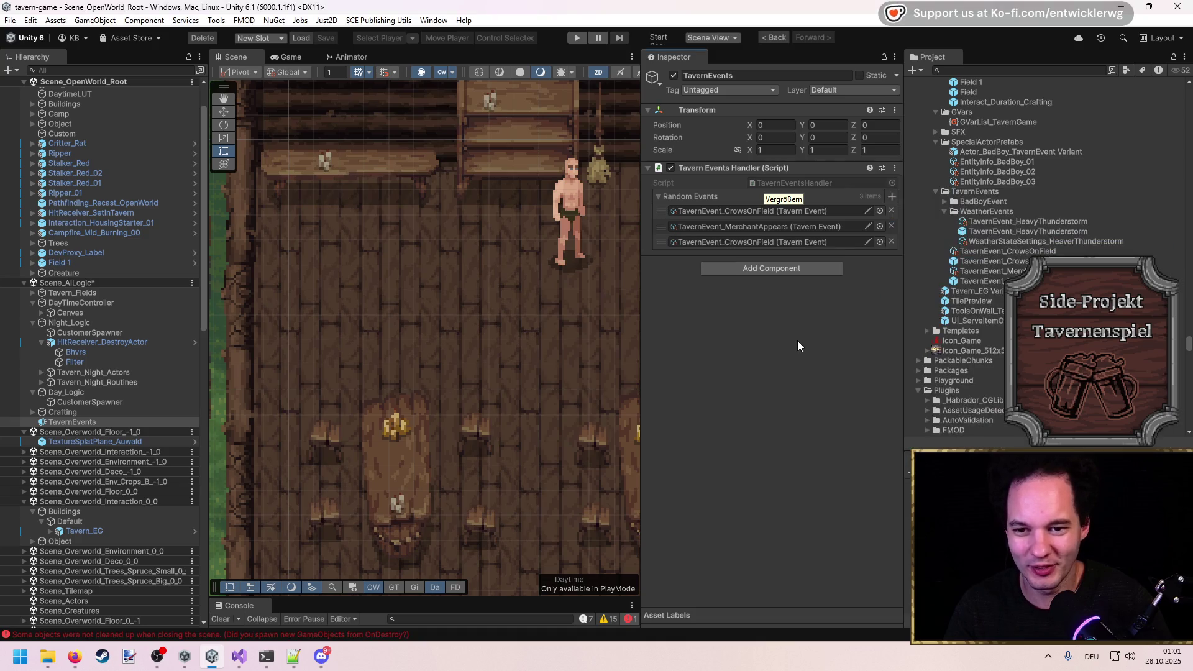
{"action": "left_click", "coordinate": [841, 244]}
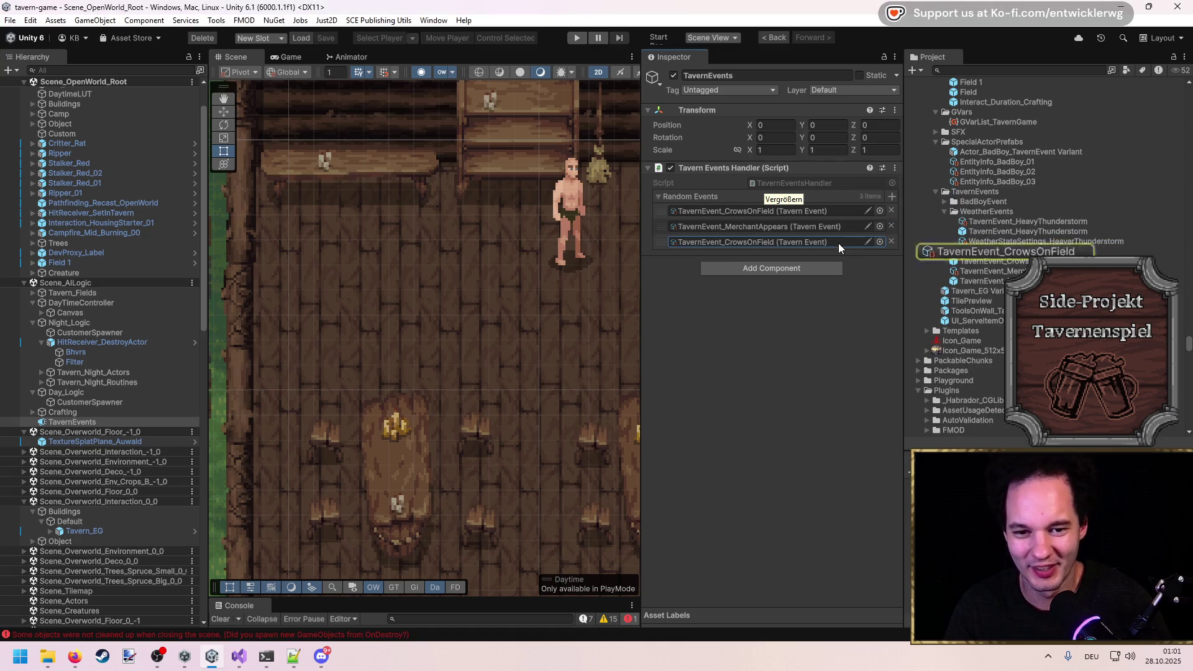
{"action": "left_click", "coordinate": [946, 202]}
{"action": "left_click_drag", "start_coordinate": [1010, 274], "coordinate": [821, 245]}
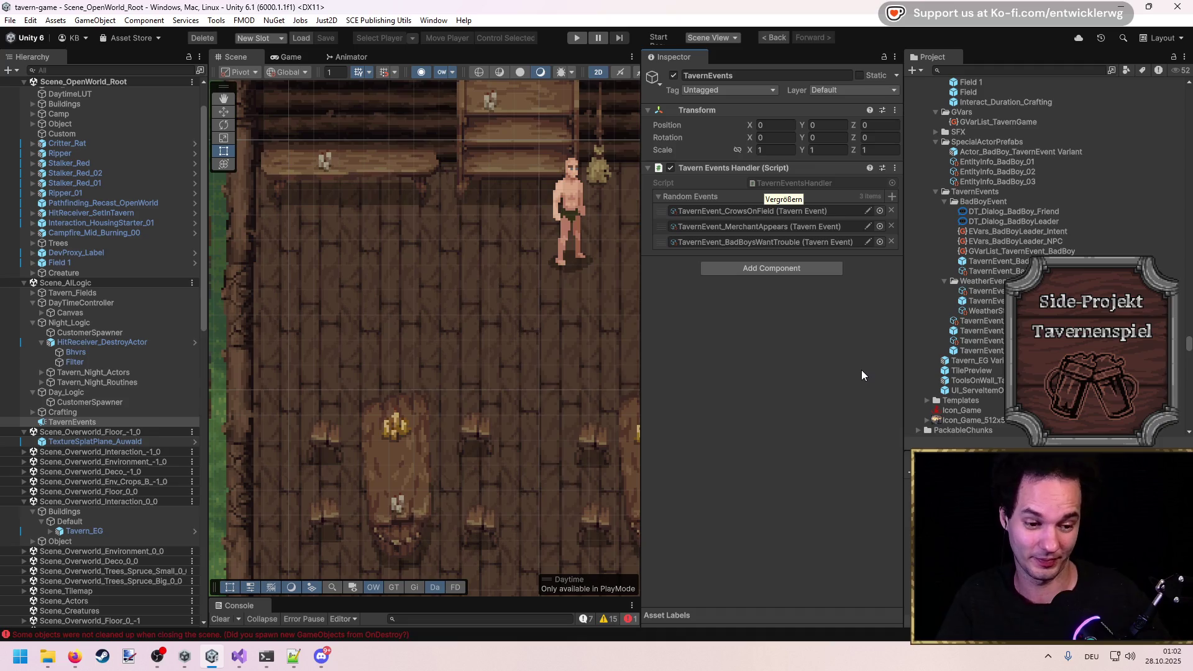
Enlarge the Scene view by resizing the Hierarchy and narrowing the Inspector.
{"action": "scroll", "coordinate": [490, 427], "scroll_direction": "down", "scroll_amount": 5}
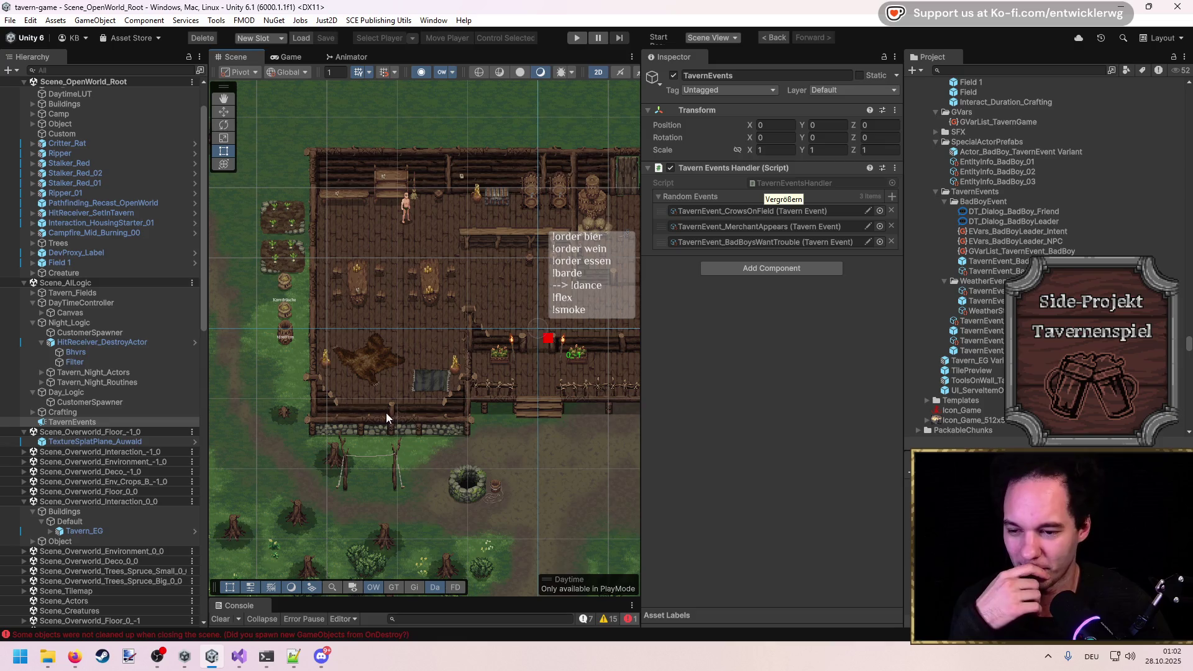
{"action": "left_click_drag", "start_coordinate": [207, 367], "coordinate": [174, 378]}
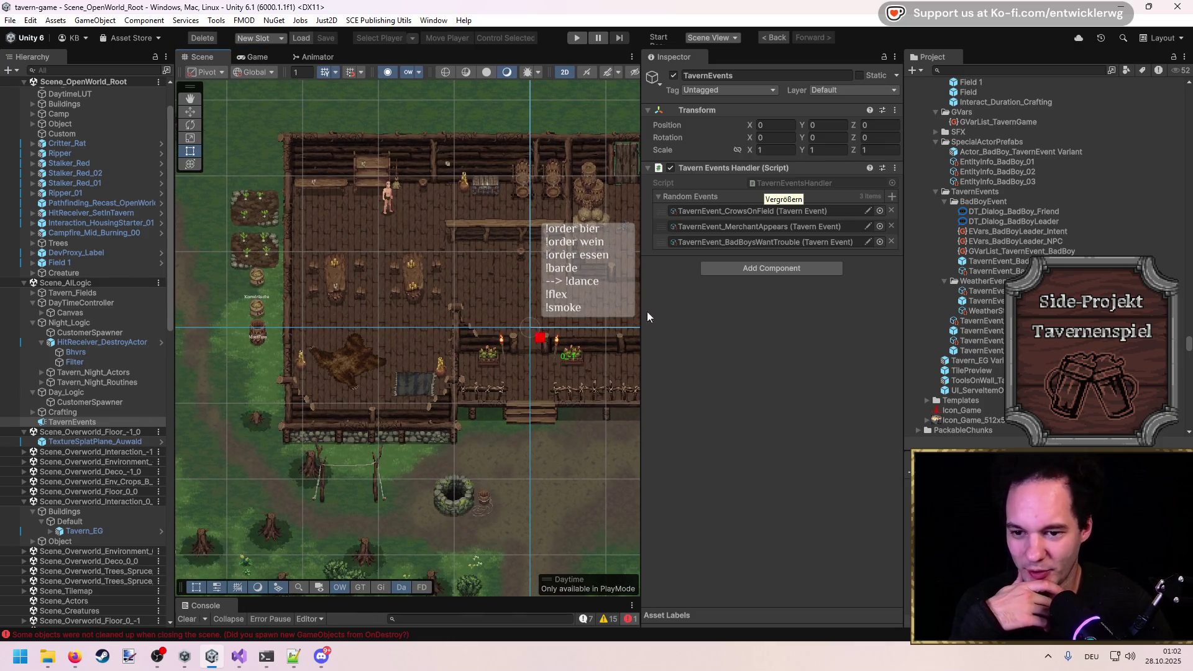
{"action": "left_click_drag", "start_coordinate": [640, 315], "coordinate": [788, 315]}
{"action": "scroll", "coordinate": [483, 264], "scroll_direction": "left", "scroll_amount": 5}
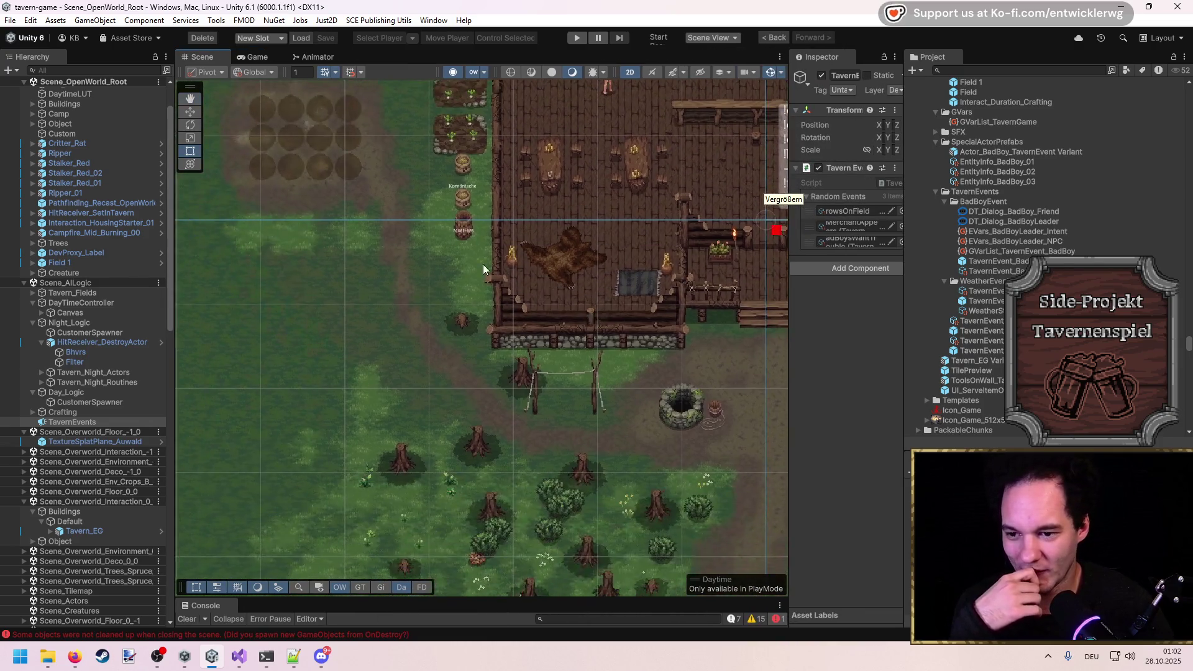
{"action": "scroll", "coordinate": [569, 379], "scroll_direction": "down", "scroll_amount": 5}
{"action": "scroll", "coordinate": [569, 379], "scroll_direction": "right", "scroll_amount": 5}
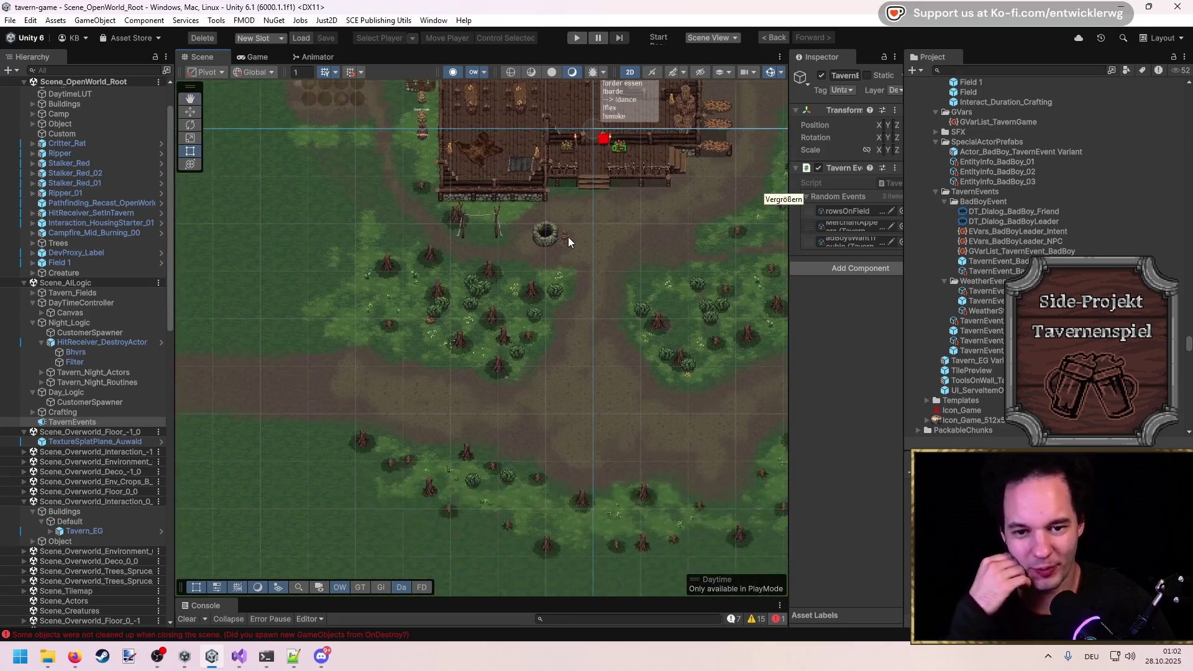
{"action": "scroll", "coordinate": [498, 378], "scroll_direction": "up", "scroll_amount": 5}
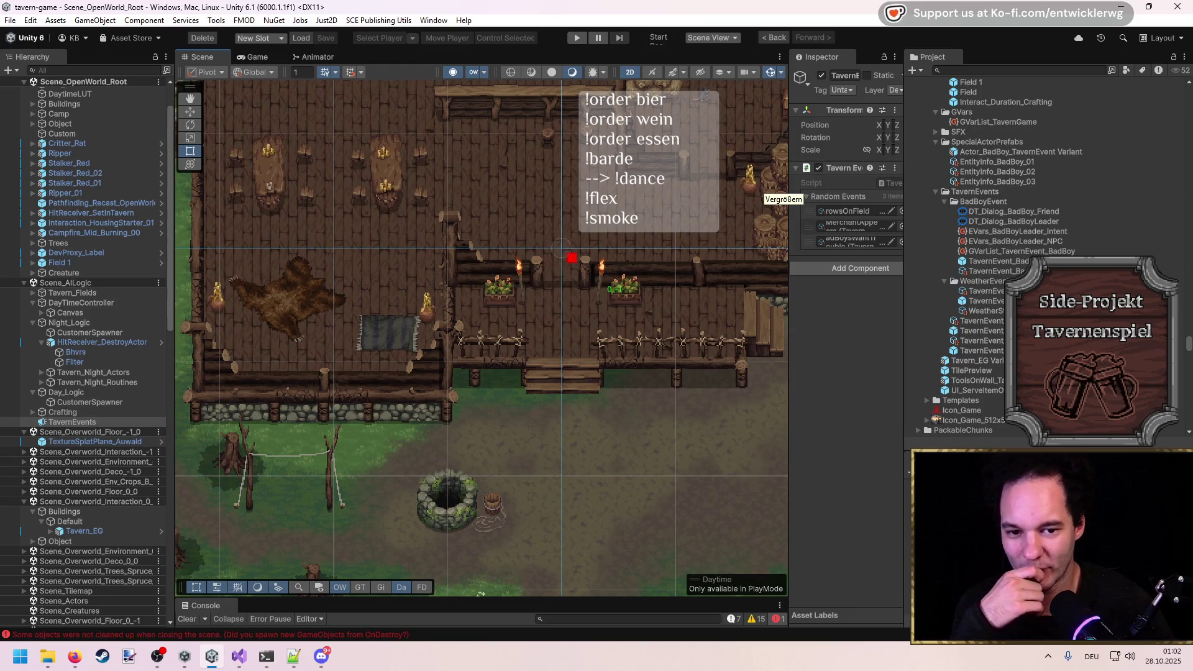
Paste the HeavyThunderstorm prefab under TavernEvents and start Play mode.
{"action": "left_click", "coordinate": [89, 423]}
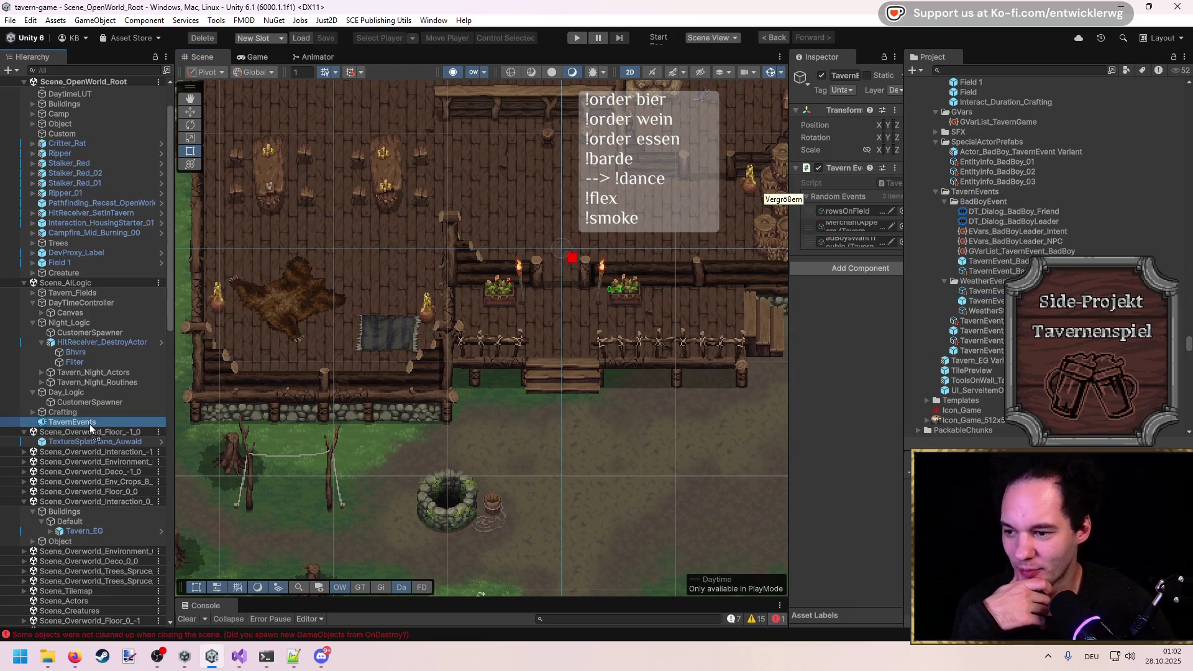
{"action": "key", "text": "Right"}
{"action": "key", "text": "Down"}
{"action": "scroll", "coordinate": [544, 87], "scroll_direction": "up", "scroll_amount": 4}
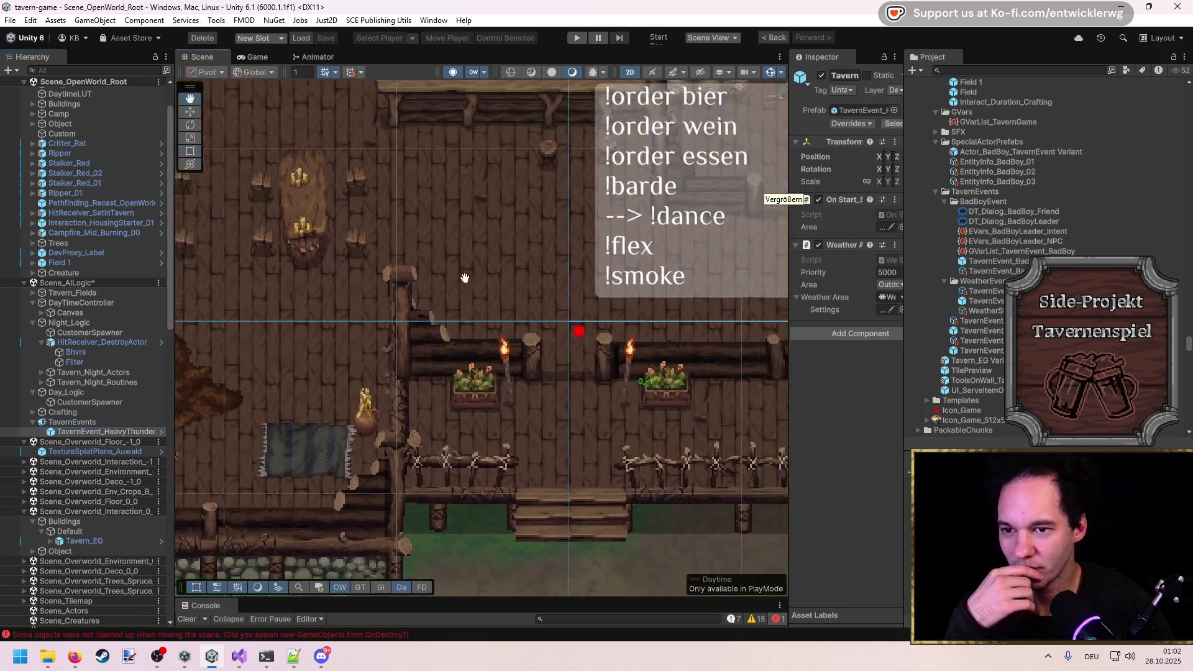
{"action": "left_click", "coordinate": [581, 39]}
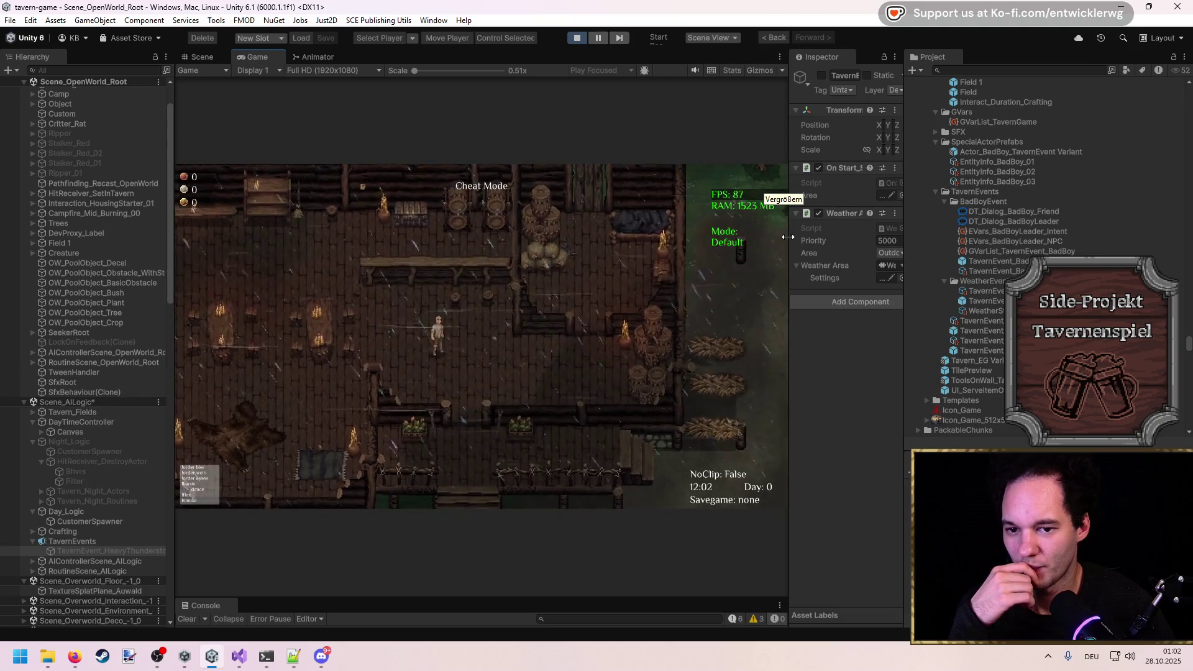
Widen the Inspector, inspect TavernEvent_HeavyThunderstorm, and stop the play test.
{"action": "left_click_drag", "start_coordinate": [788, 237], "coordinate": [594, 236]}
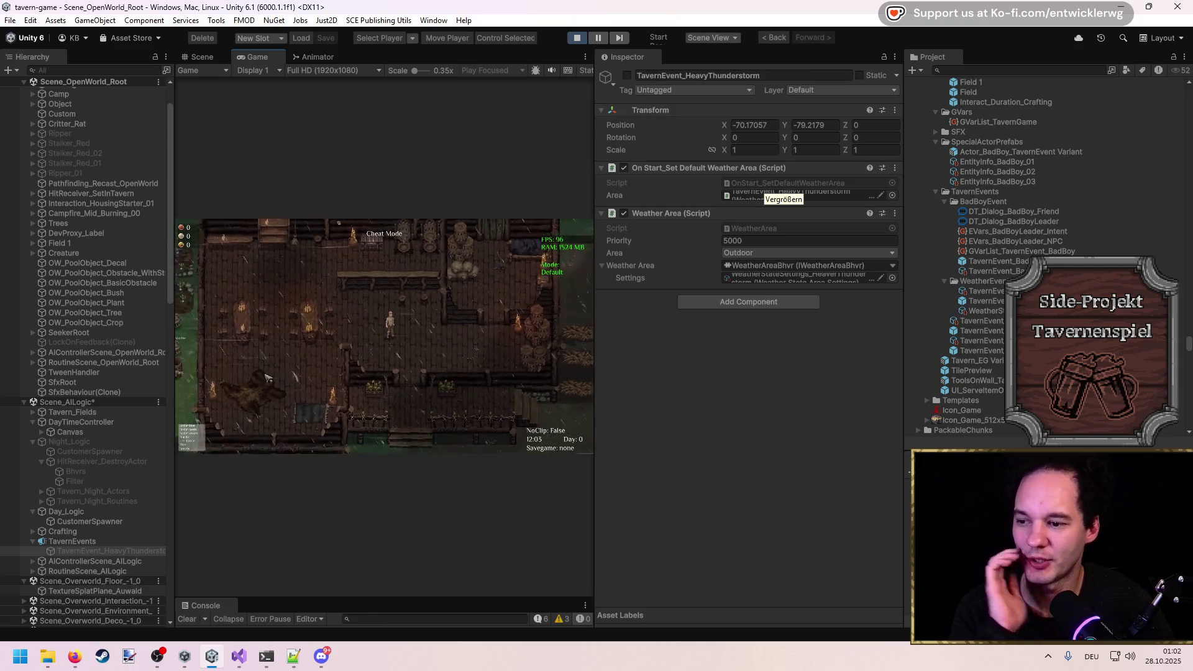
{"action": "left_click", "coordinate": [137, 550]}
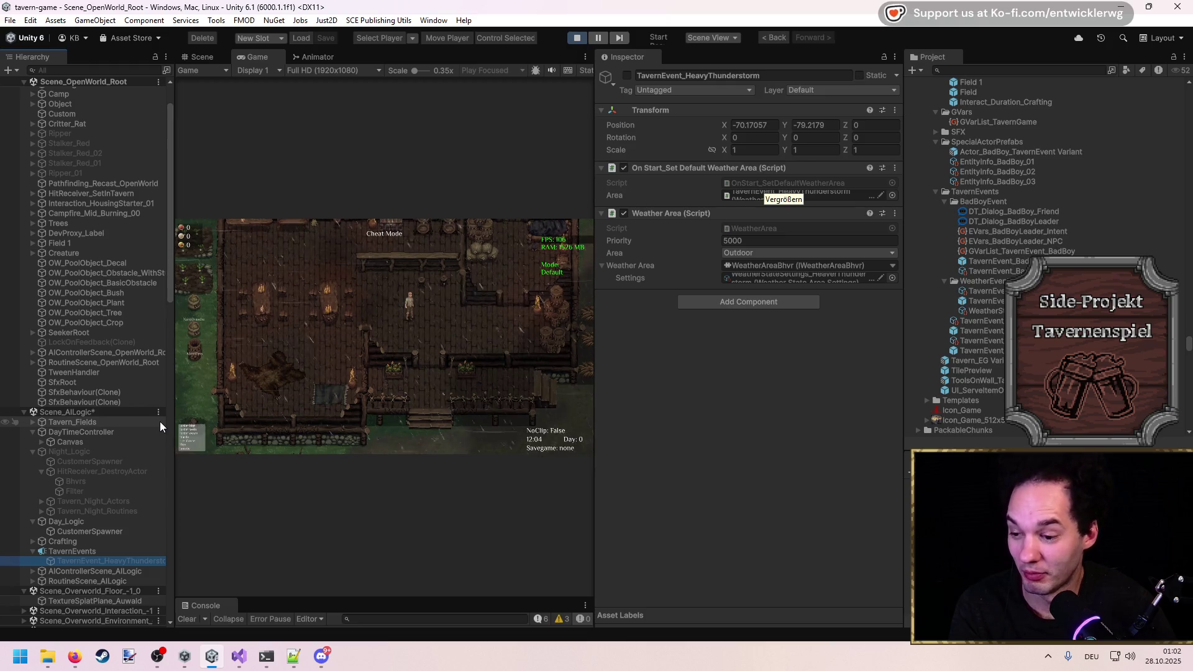
{"action": "left_click", "coordinate": [576, 39]}
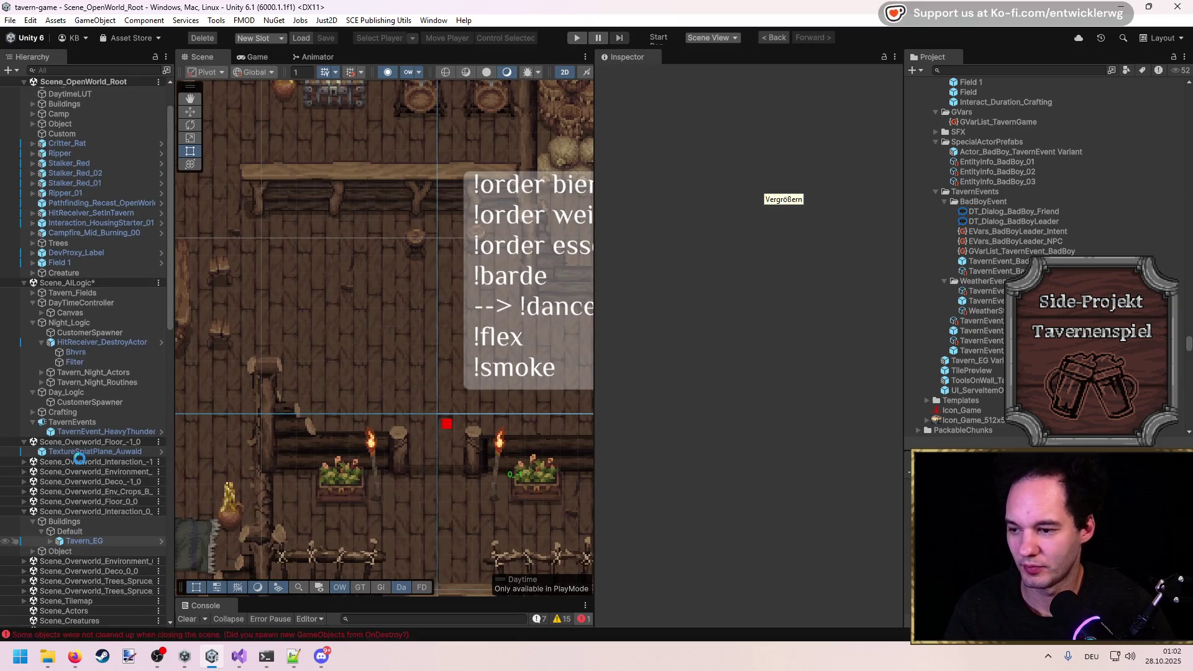
Search Add Component for 'weather', then open the WeatherArea script in Visual Studio.
{"action": "left_click", "coordinate": [754, 327]}
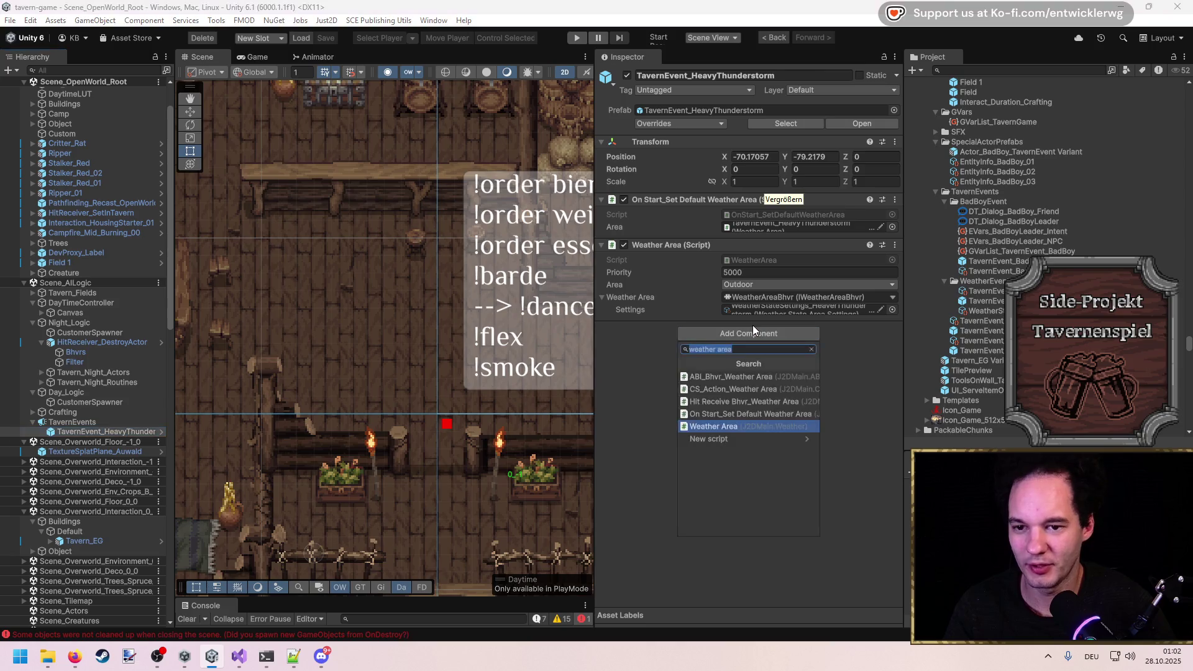
{"action": "type", "text": "weather"}
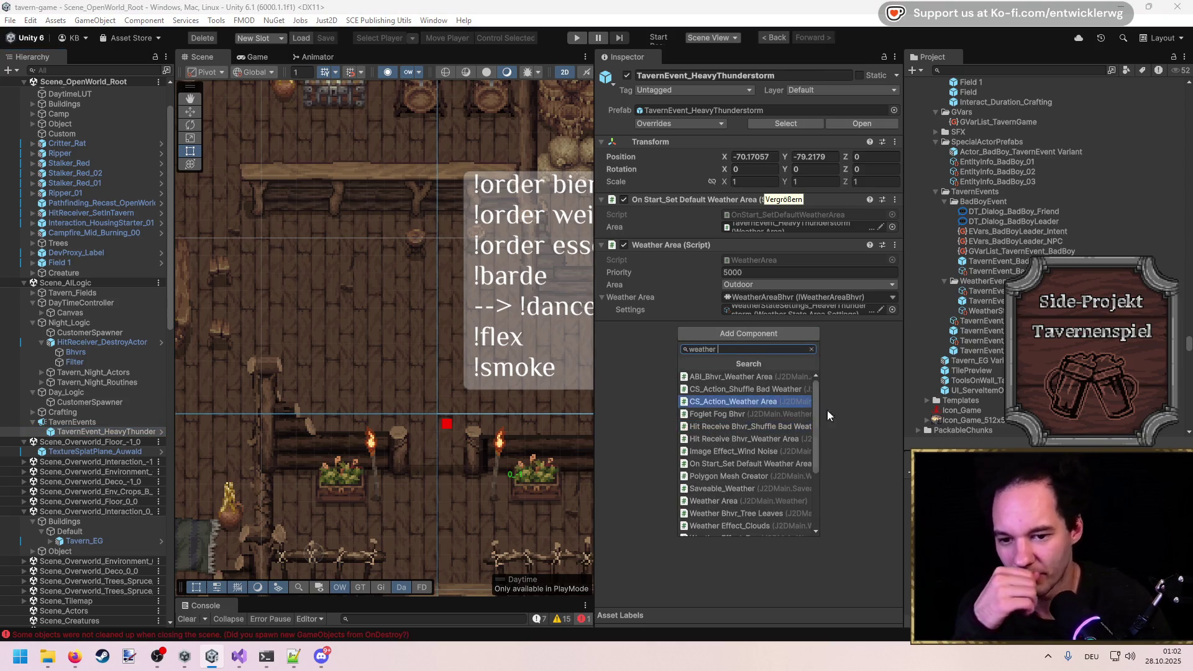
{"action": "scroll", "coordinate": [815, 423], "scroll_direction": "down", "scroll_amount": 1}
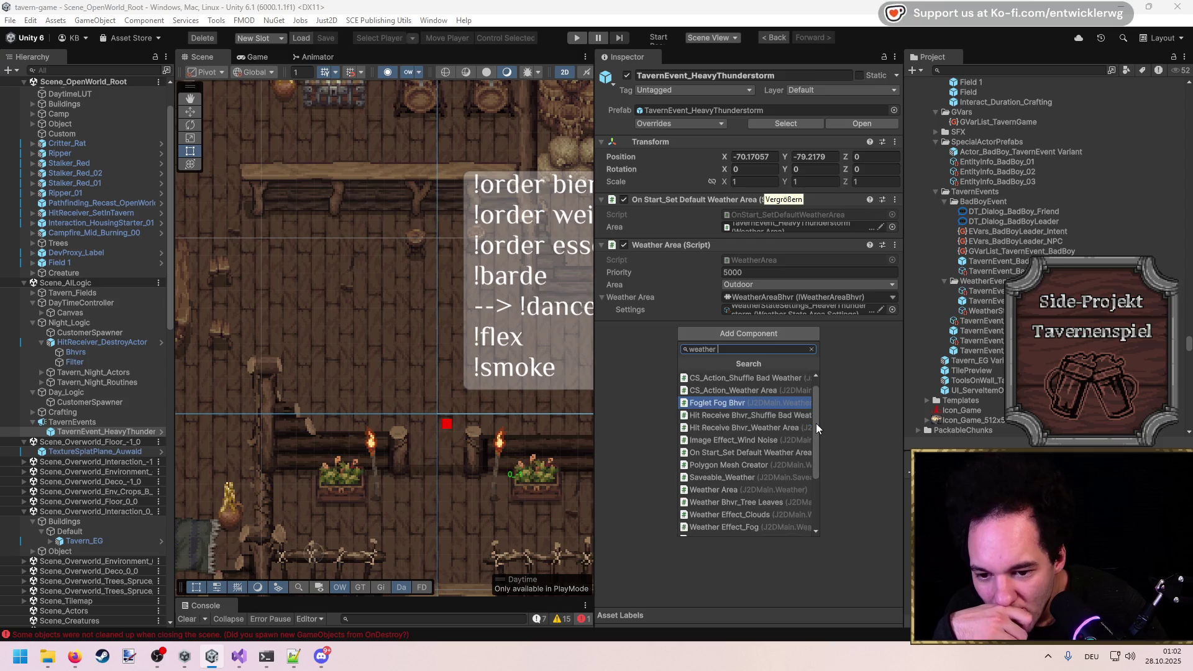
{"action": "mouse_move", "coordinate": [816, 423]}
{"action": "left_mouse_down"}
{"action": "mouse_move", "coordinate": [816, 477]}
{"action": "mouse_move", "coordinate": [823, 391]}
{"action": "left_mouse_up"}
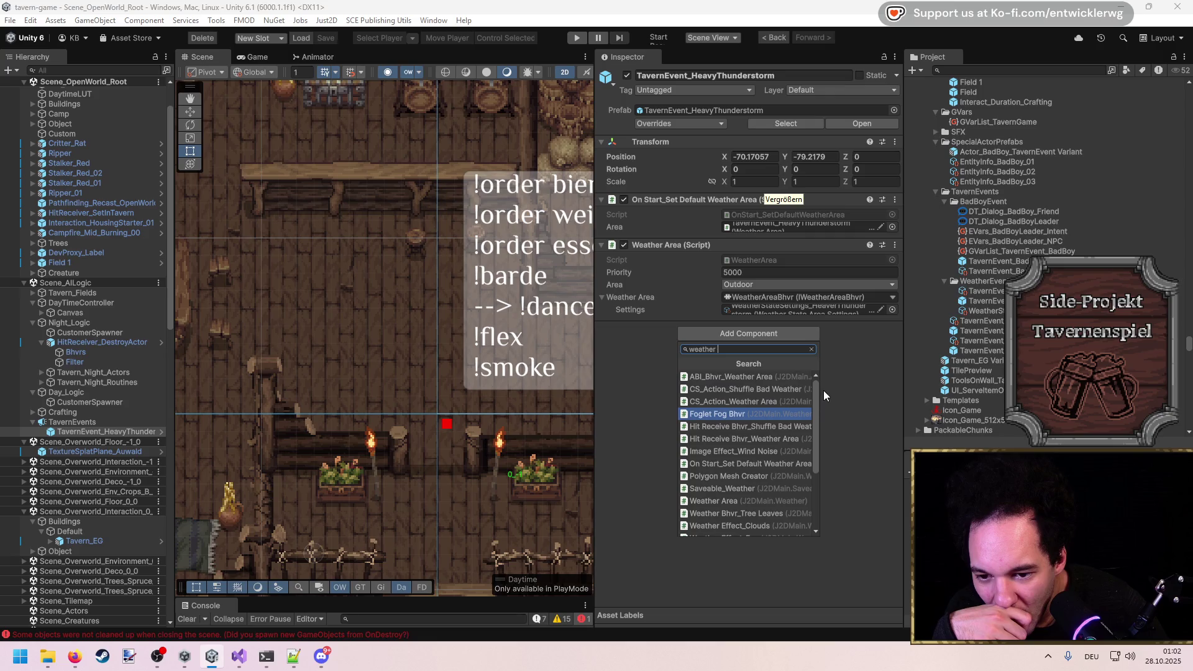
{"action": "left_click", "coordinate": [785, 258]}
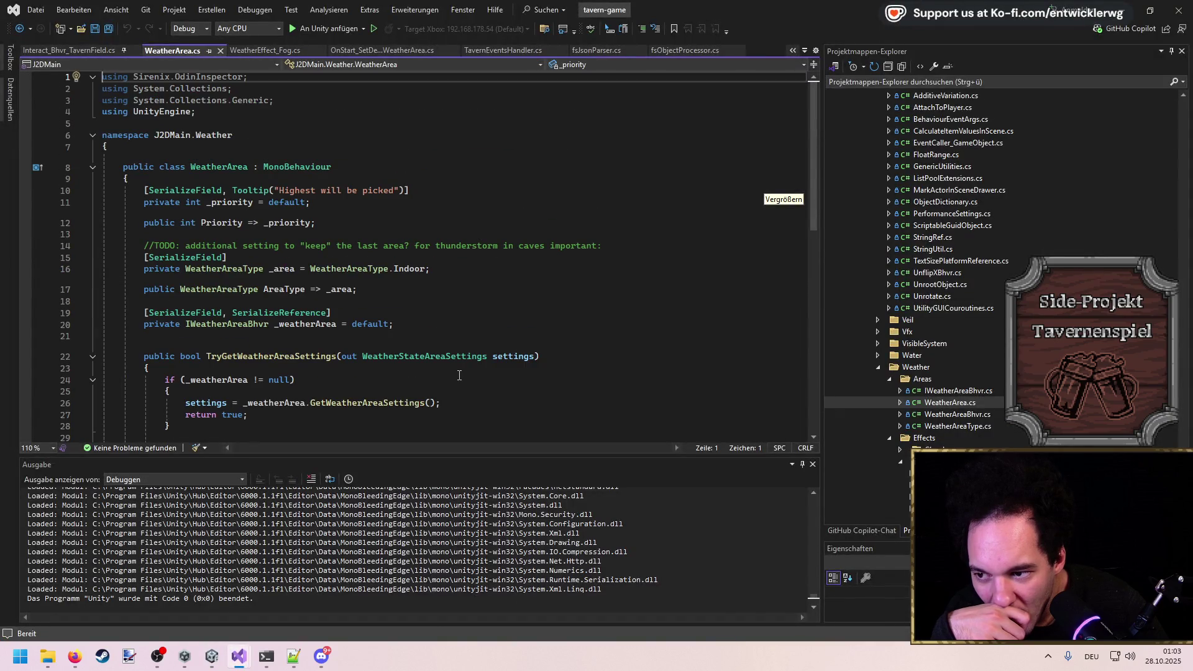
Follow the '2 Verweise' references of TryGetWeatherAreaSettings into WeatherGameHandler, then return to Unity.
{"action": "scroll", "coordinate": [459, 375], "scroll_direction": "down", "scroll_amount": 2}
{"action": "left_click", "coordinate": [163, 277]}
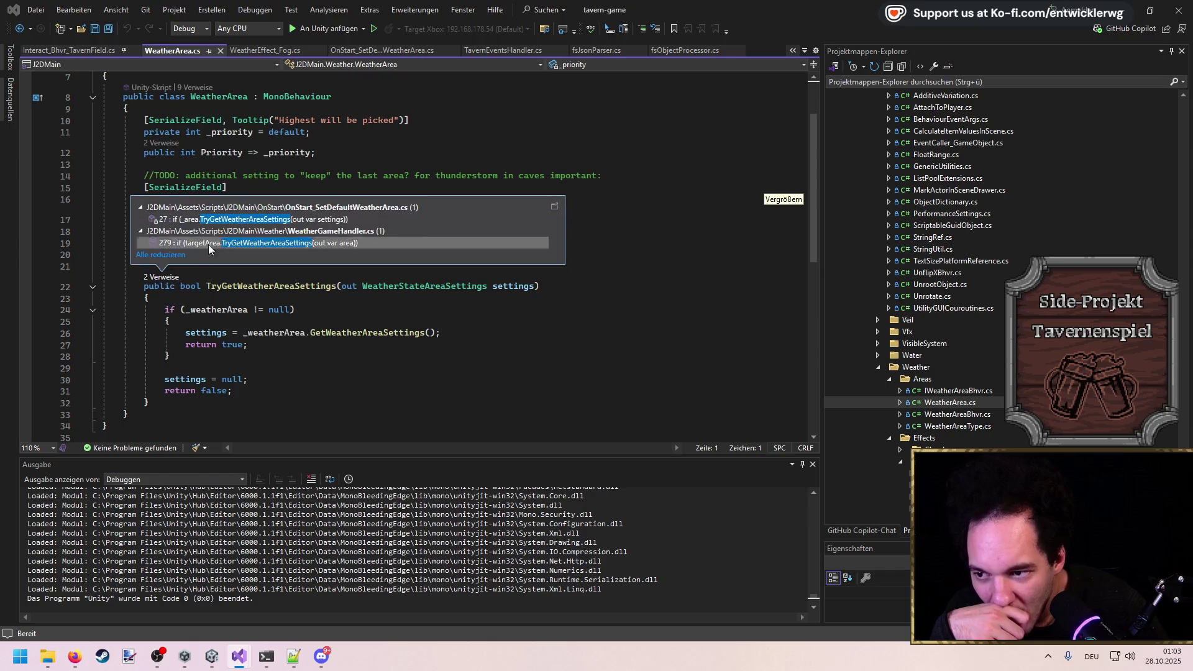
{"action": "double_click", "coordinate": [236, 242]}
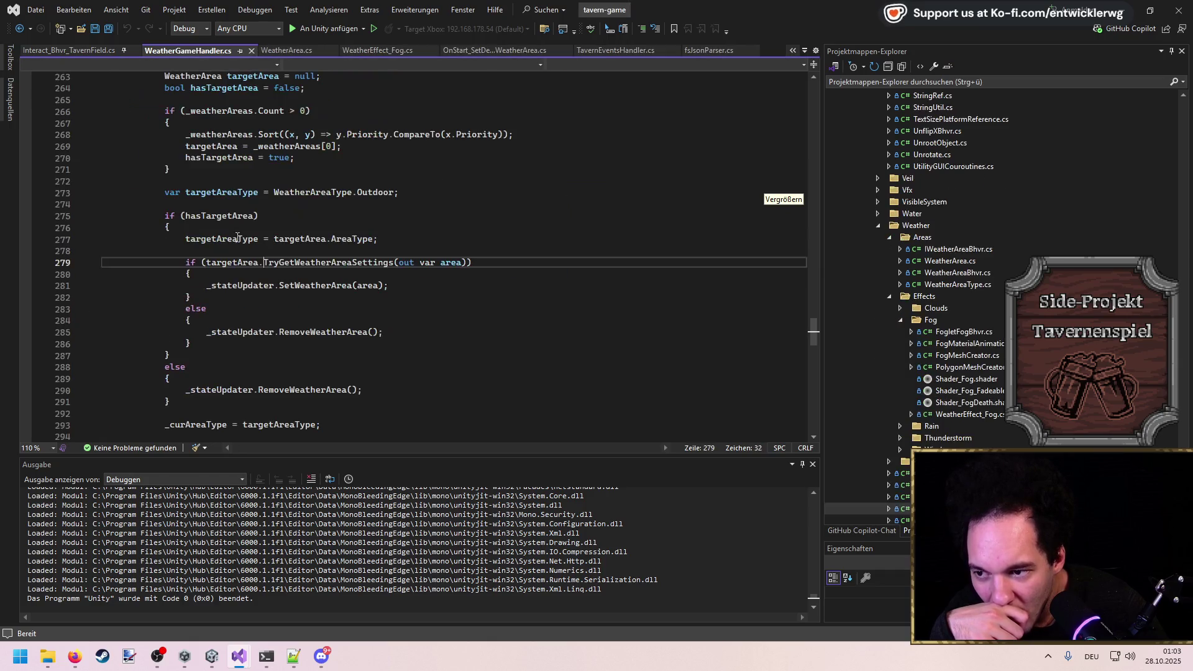
{"action": "scroll", "coordinate": [669, 278], "scroll_direction": "up", "scroll_amount": 4}
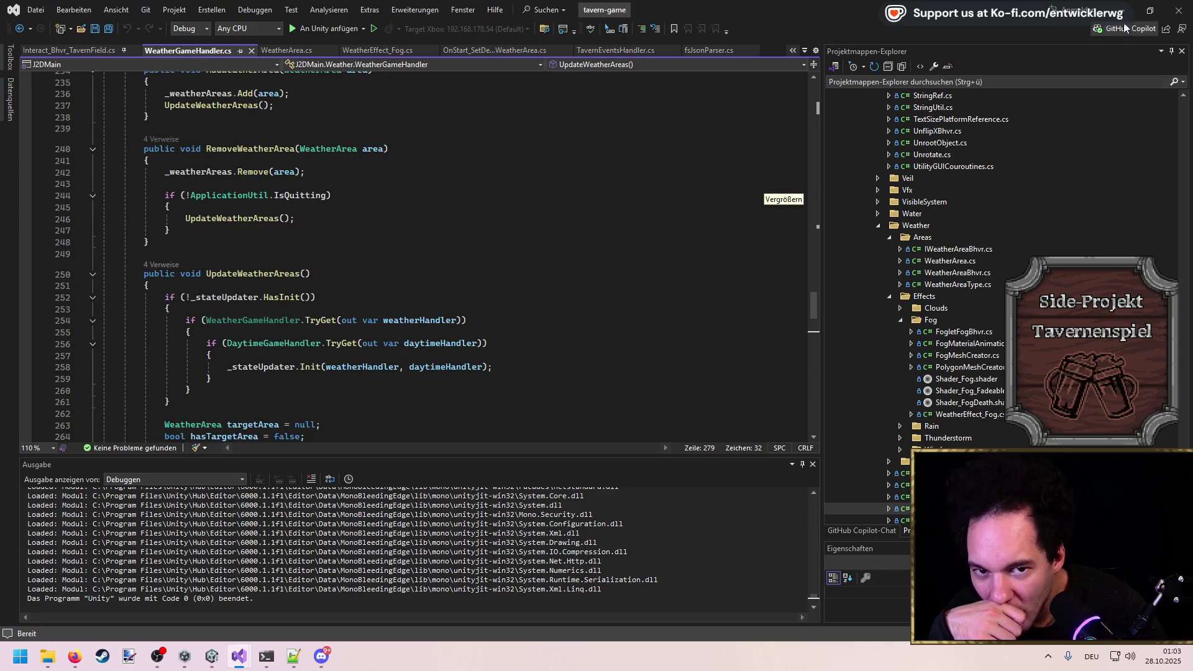
{"action": "key", "text": "alt+Tab"}
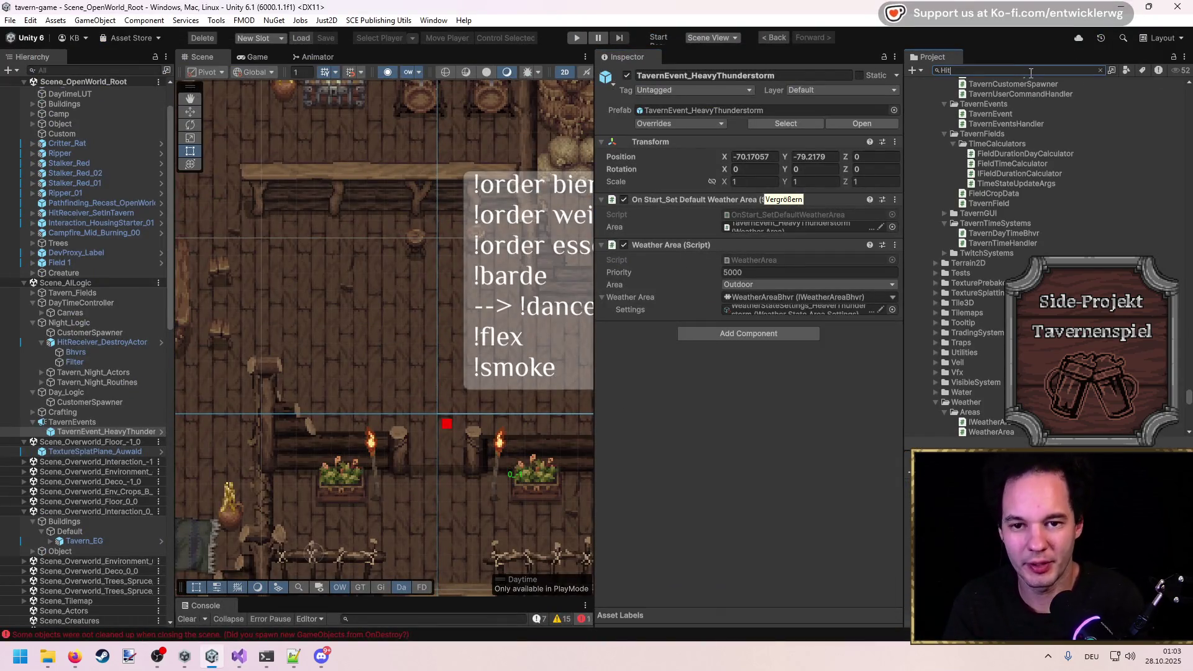
Search 'Hit weather' and paste HitReceiver_Internal_WeatherArea under TavernEvent_HeavyThunderstorm.
{"action": "left_click", "coordinate": [1024, 72]}
{"action": "type", "text": "Hit weather"}
{"action": "scroll", "coordinate": [491, 265], "scroll_direction": "down", "scroll_amount": 8}
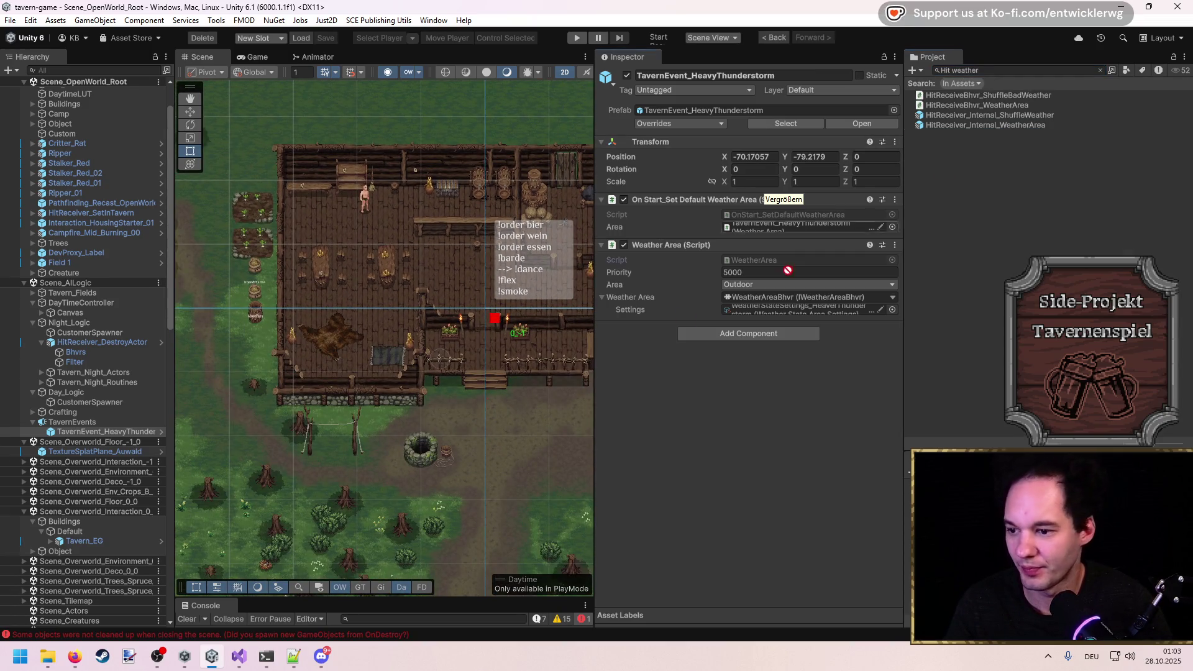
{"action": "left_click", "coordinate": [106, 434]}
{"action": "key", "text": "ctrl+shift+v"}
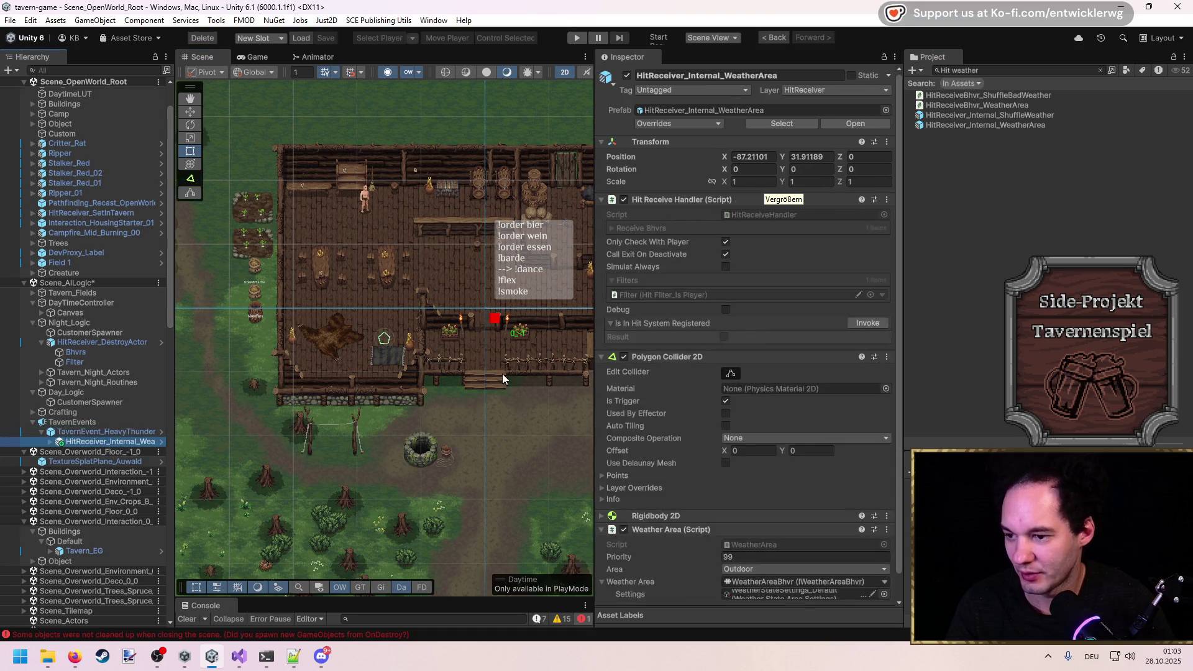
{"action": "scroll", "coordinate": [502, 374], "scroll_direction": "down", "scroll_amount": 5}
{"action": "left_click", "coordinate": [191, 194]}
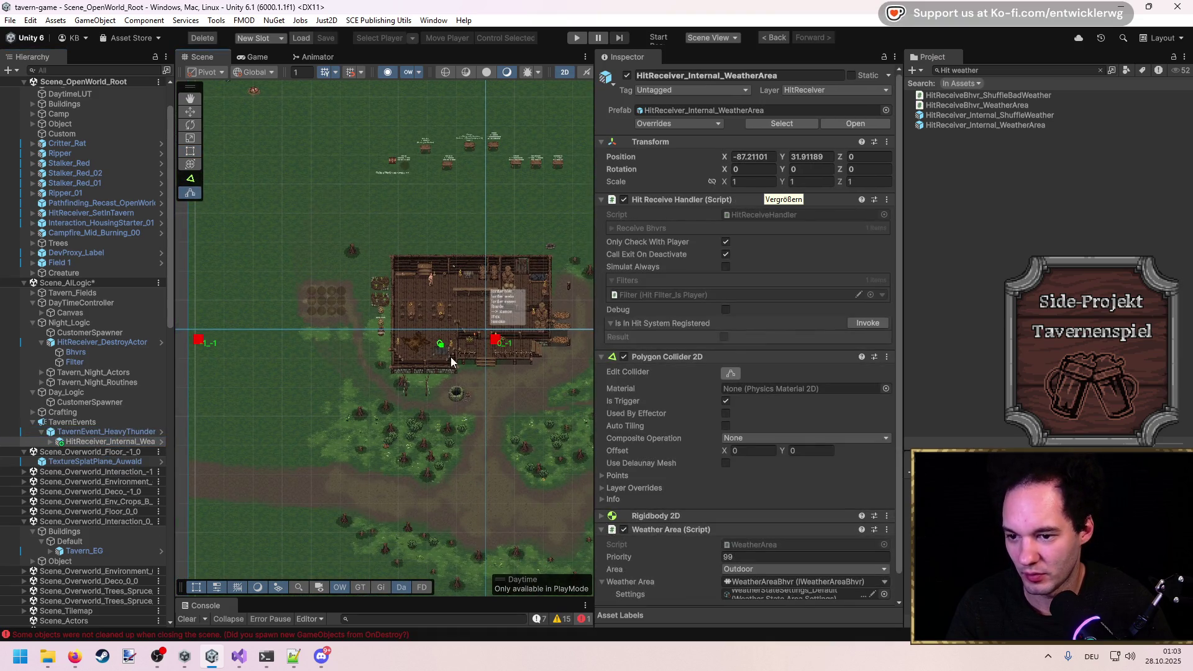
Drag the polygon collider's points outward into a large outline above and around the tavern.
{"action": "left_click_drag", "start_coordinate": [446, 358], "coordinate": [496, 448]}
{"action": "left_click_drag", "start_coordinate": [455, 348], "coordinate": [621, 247]}
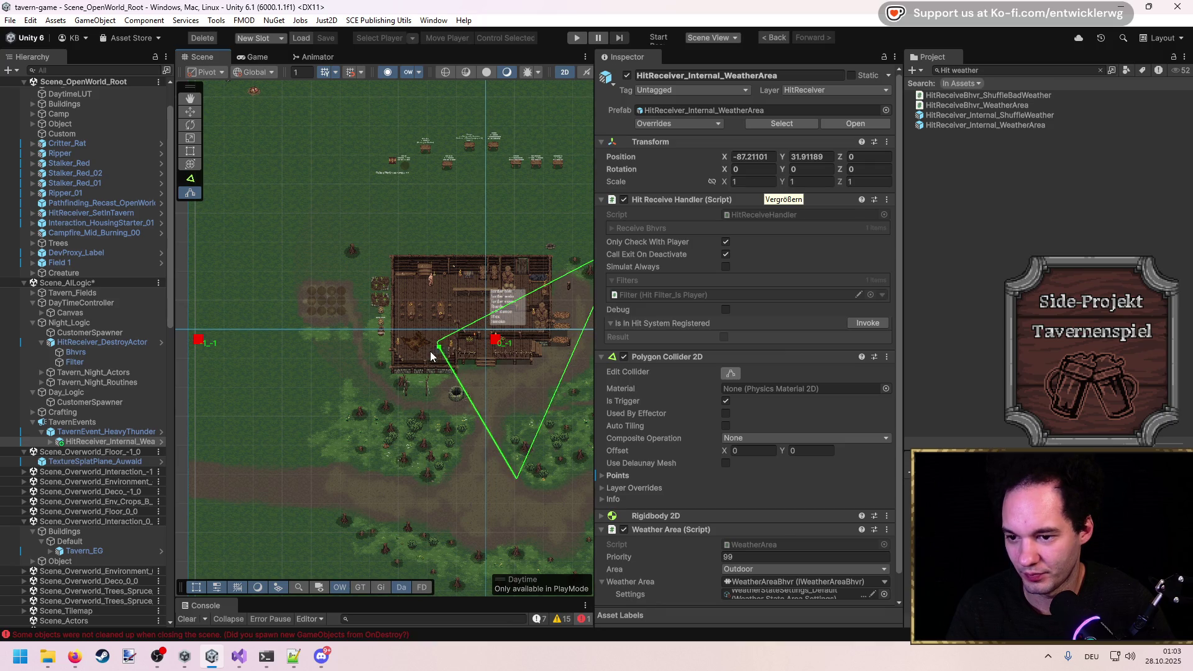
{"action": "left_click_drag", "start_coordinate": [439, 351], "coordinate": [222, 521]}
{"action": "left_click_drag", "start_coordinate": [330, 434], "coordinate": [275, 251]}
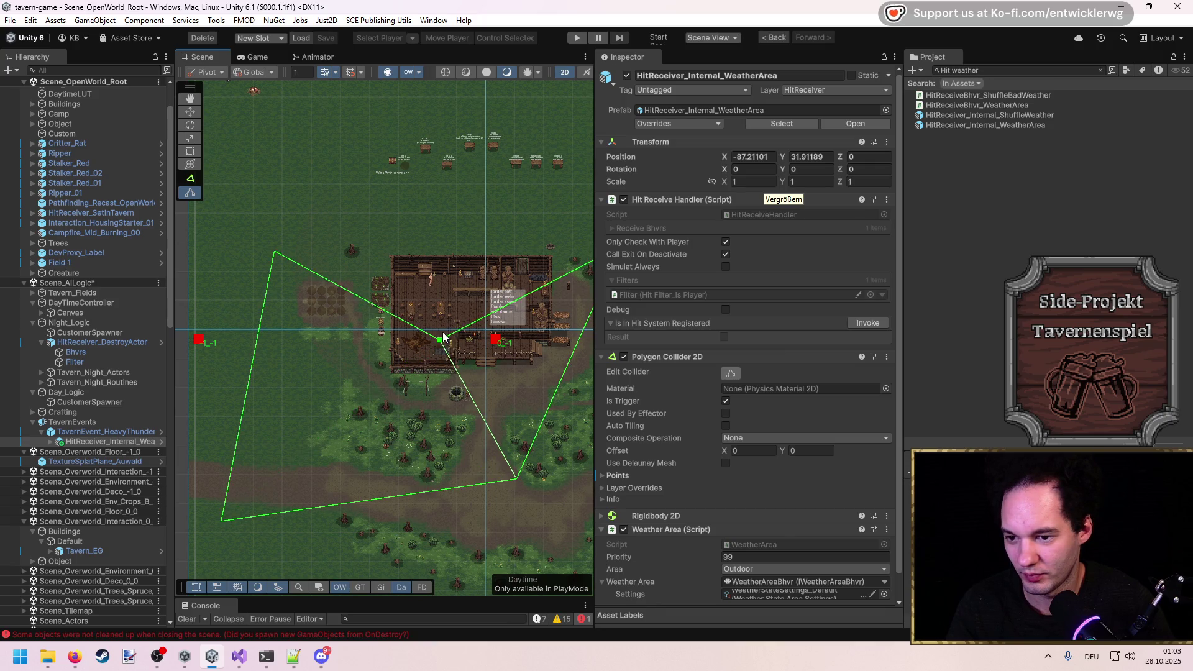
{"action": "left_click_drag", "start_coordinate": [438, 345], "coordinate": [384, 103]}
{"action": "key", "text": "f"}
Adjust the right, left and lower-left collider corners to enclose the surrounding grounds.
{"action": "mouse_move", "coordinate": [465, 225]}
{"action": "left_mouse_down"}
{"action": "mouse_move", "coordinate": [410, 389]}
{"action": "mouse_move", "coordinate": [373, 450]}
{"action": "mouse_move", "coordinate": [552, 467]}
{"action": "left_mouse_up"}
{"action": "scroll", "coordinate": [385, 451], "scroll_direction": "down", "scroll_amount": 3}
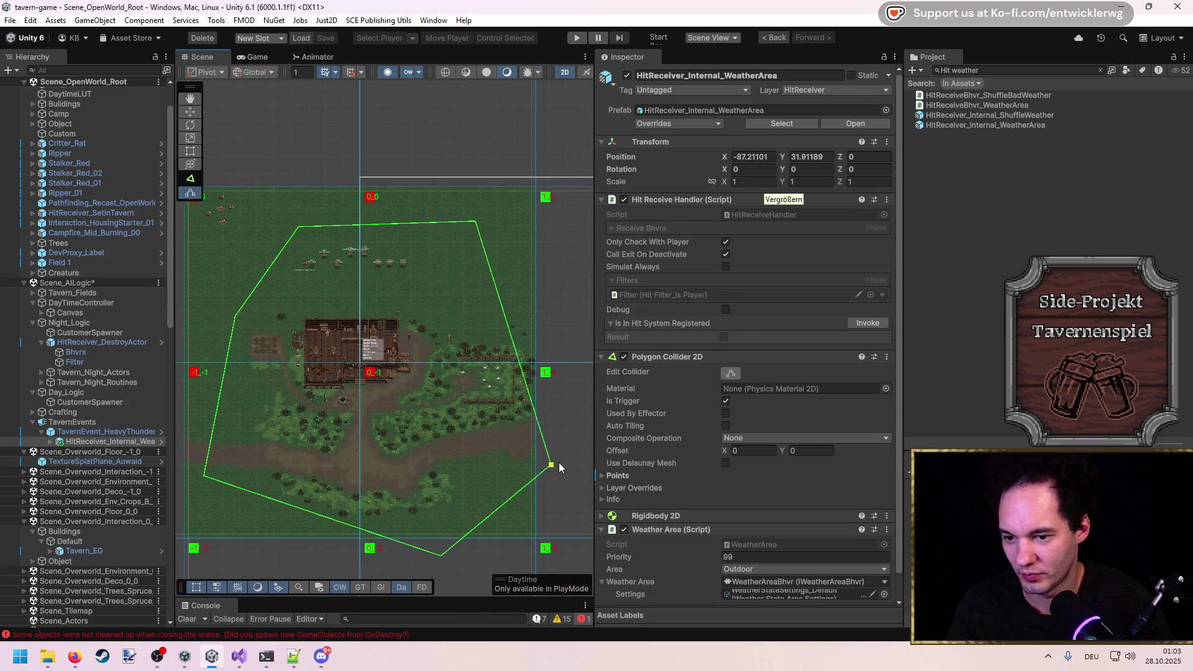
{"action": "left_click_drag", "start_coordinate": [475, 220], "coordinate": [529, 218]}
{"action": "mouse_move", "coordinate": [264, 311]}
{"action": "left_mouse_down"}
{"action": "mouse_move", "coordinate": [373, 278]}
{"action": "mouse_move", "coordinate": [301, 244]}
{"action": "left_mouse_up"}
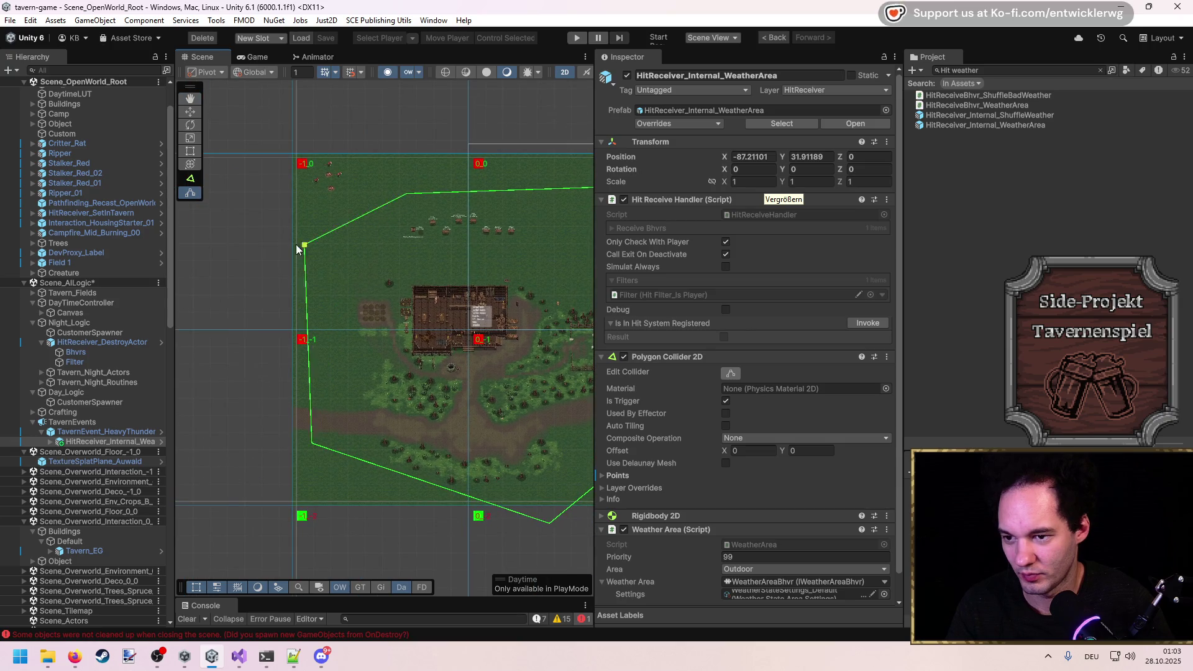
{"action": "left_click_drag", "start_coordinate": [407, 194], "coordinate": [364, 146]}
{"action": "left_click_drag", "start_coordinate": [313, 443], "coordinate": [301, 471]}
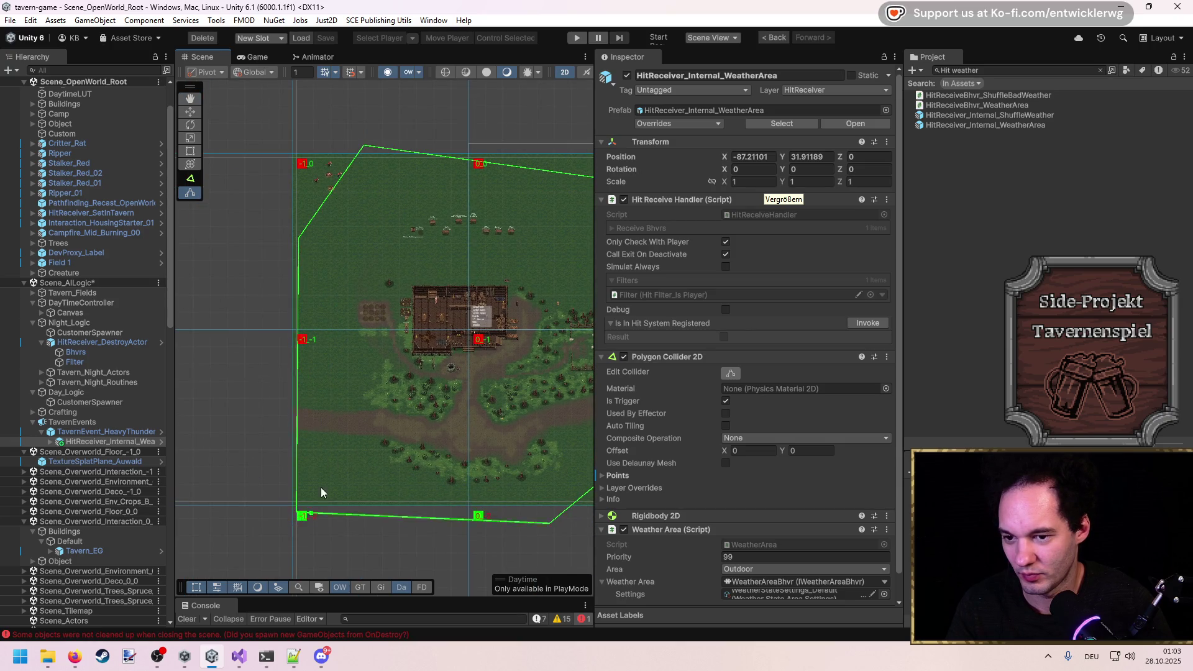
{"action": "scroll", "coordinate": [498, 317], "scroll_direction": "up", "scroll_amount": 10}
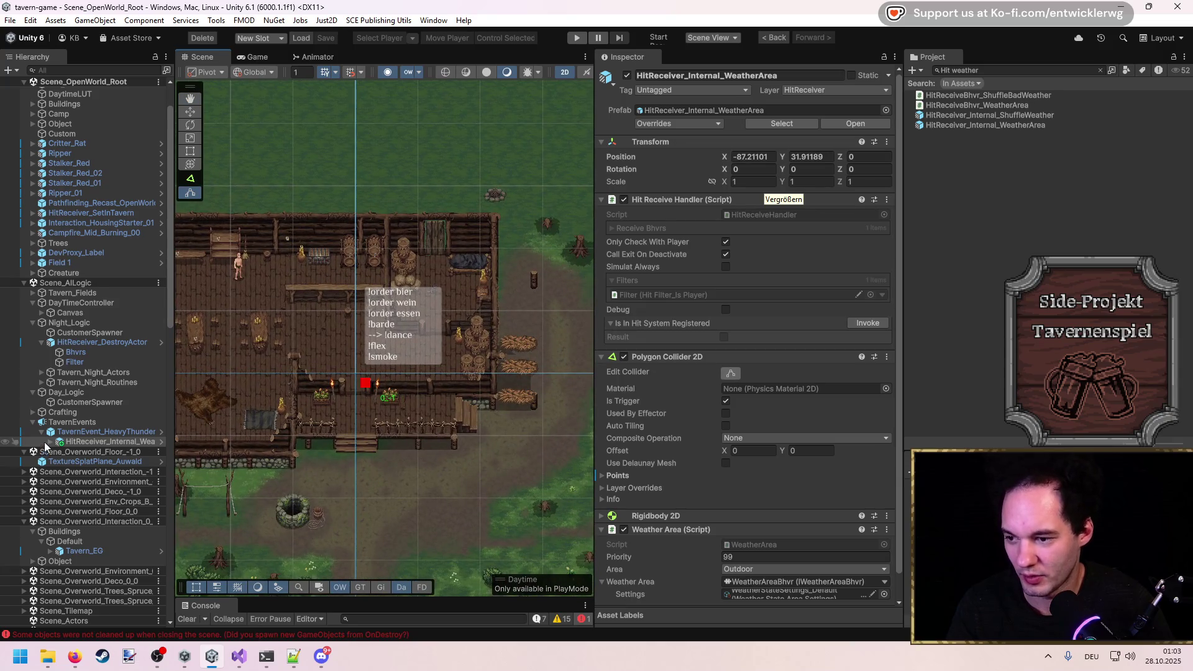
Set the hit receiver's Weather Area Settings to WeatherStateSettings_HeavyThunderstorm.
{"action": "left_click", "coordinate": [50, 442]}
{"action": "left_click", "coordinate": [76, 451]}
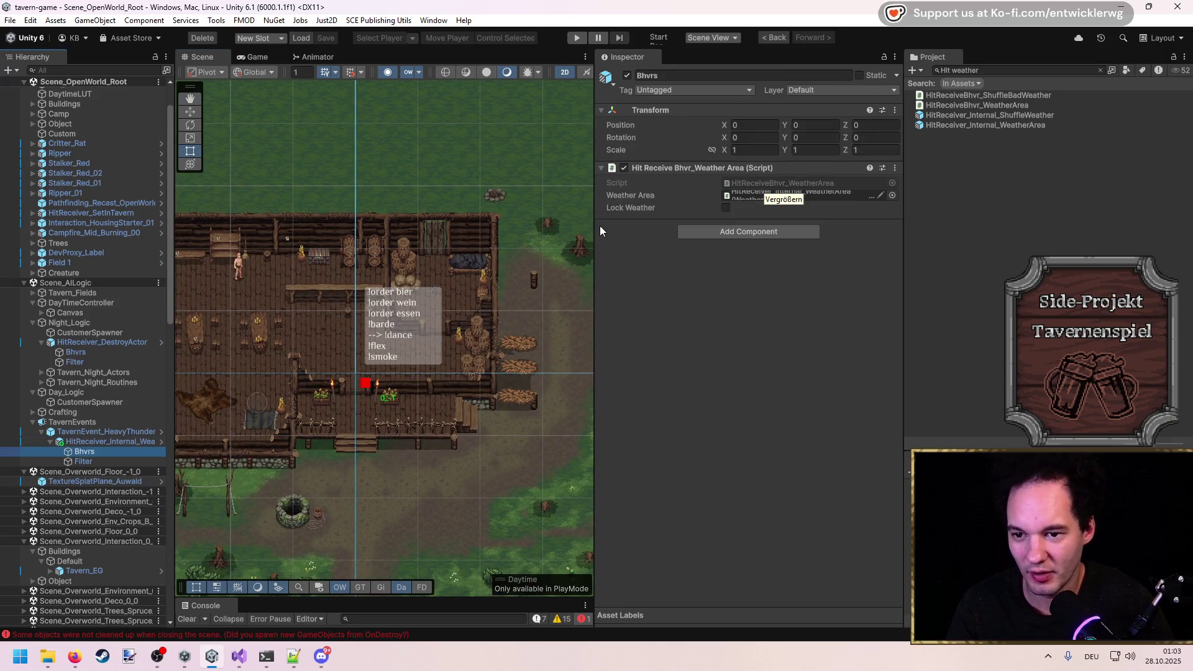
{"action": "left_click_drag", "start_coordinate": [595, 235], "coordinate": [473, 242]}
{"action": "left_click", "coordinate": [108, 442]}
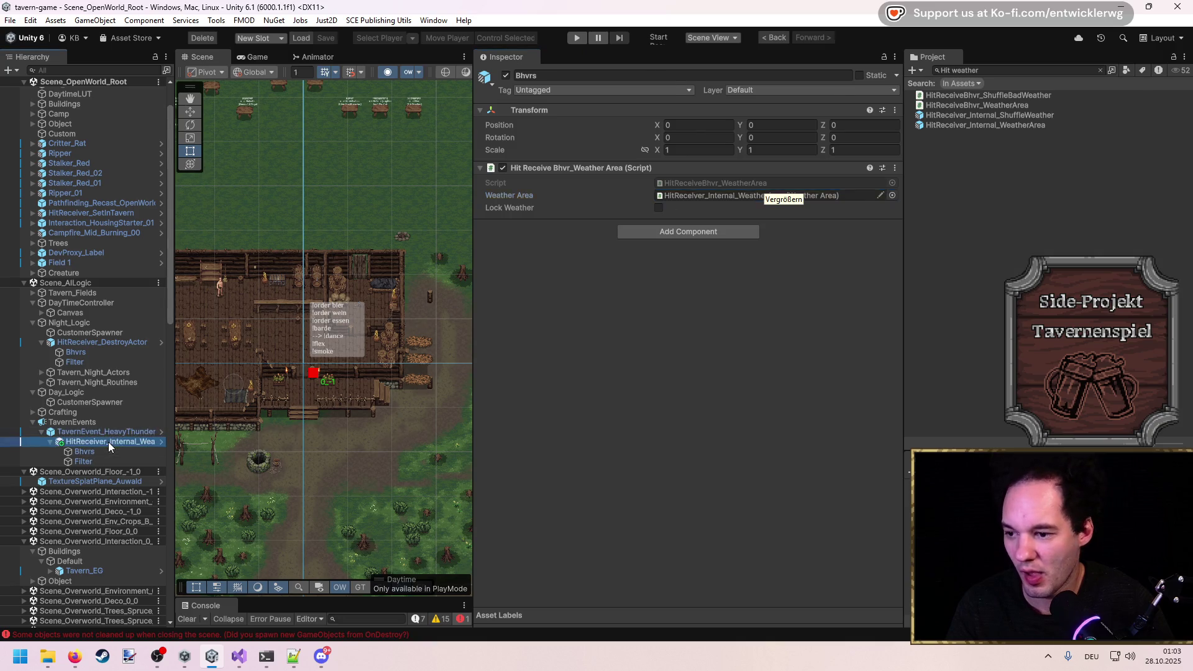
{"action": "scroll", "coordinate": [634, 375], "scroll_direction": "down", "scroll_amount": 1}
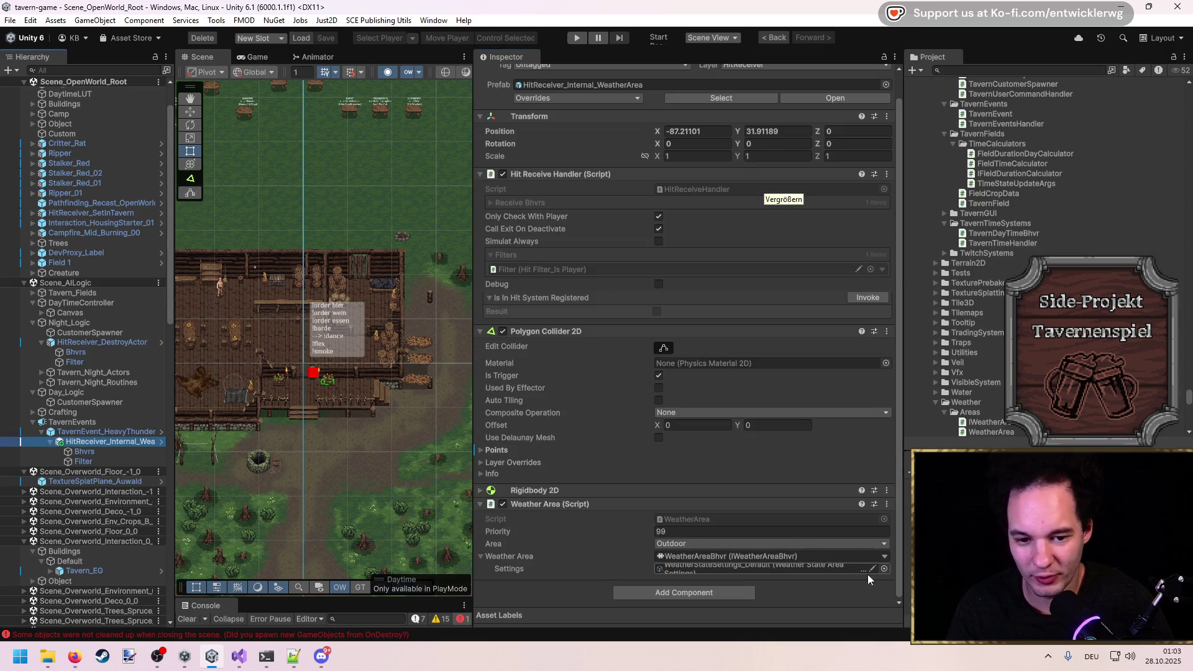
{"action": "left_click", "coordinate": [884, 569]}
{"action": "double_click", "coordinate": [951, 409]}
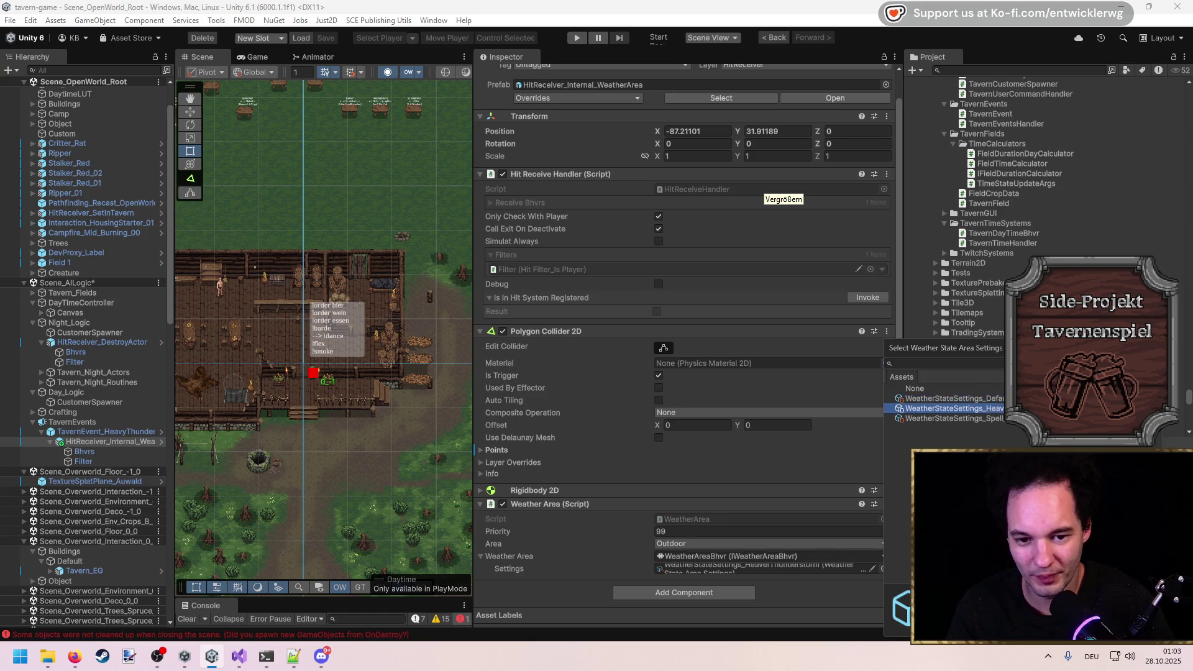
Remove TavernEvent_HeavyThunderstorm's Weather Area and On Start components, then apply all overrides.
{"action": "left_click", "coordinate": [74, 432]}
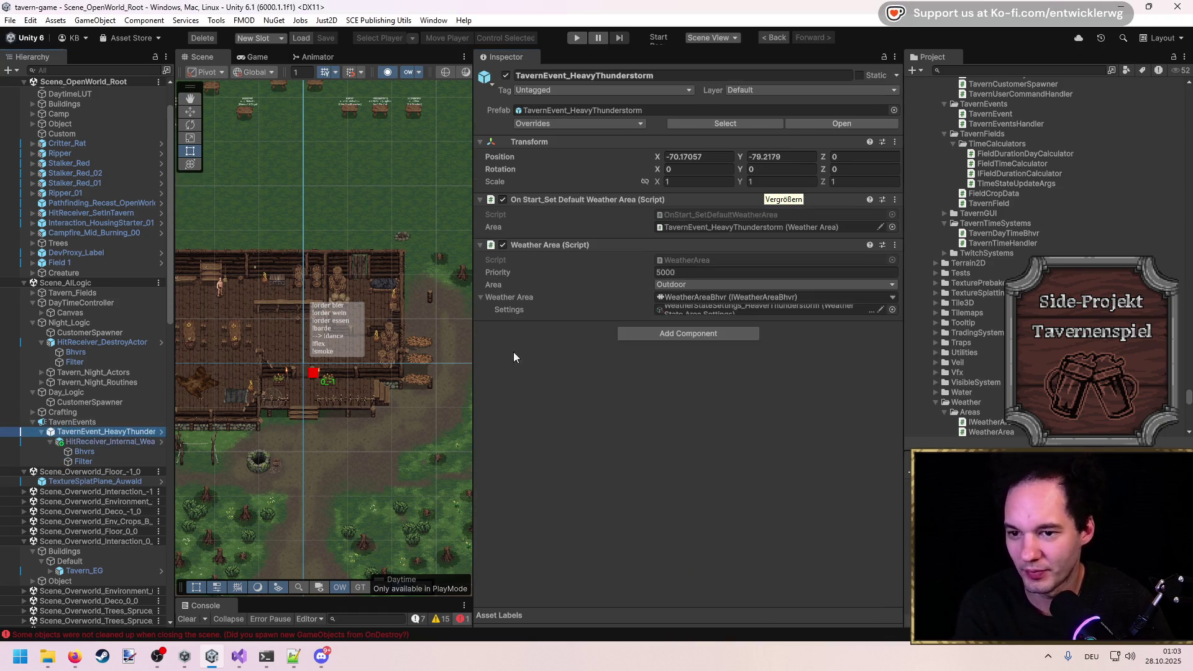
{"action": "right_click", "coordinate": [552, 246]}
{"action": "left_click", "coordinate": [596, 310]}
{"action": "right_click", "coordinate": [575, 200]}
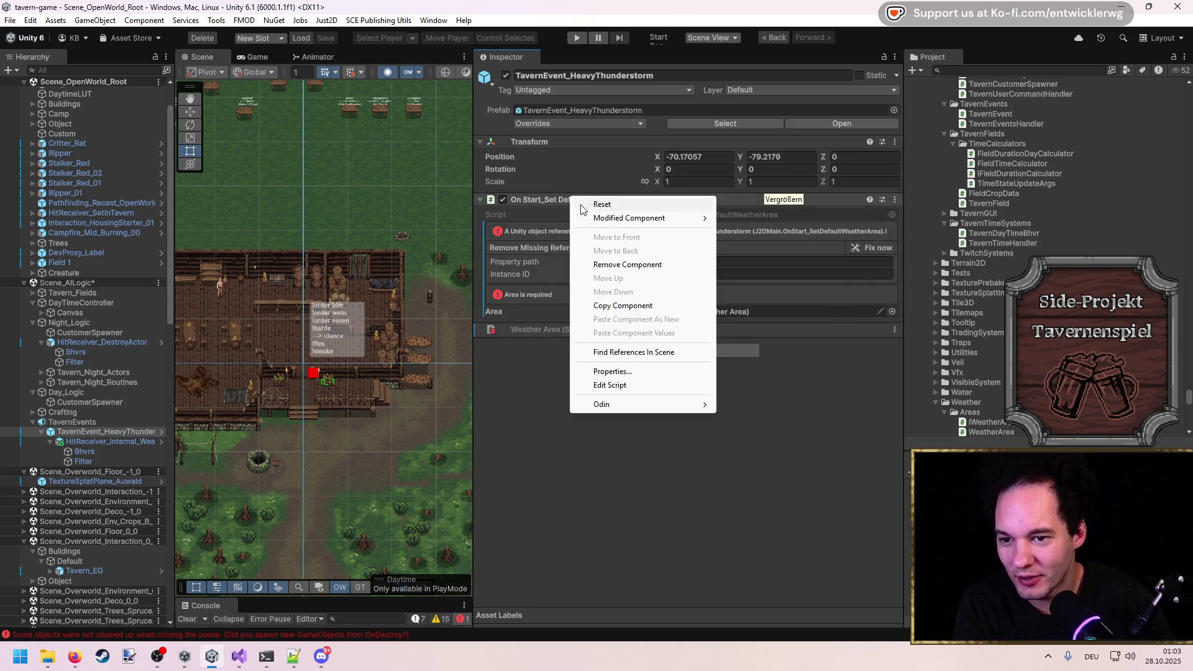
{"action": "left_click", "coordinate": [628, 264]}
{"action": "left_click", "coordinate": [544, 123]}
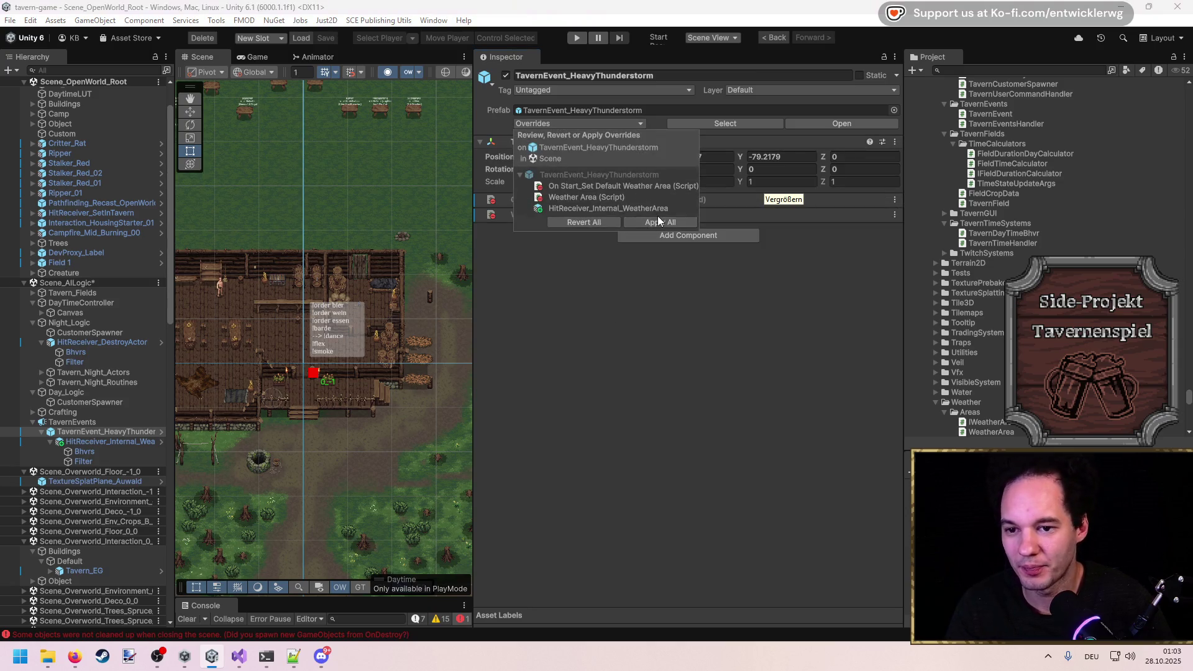
{"action": "left_click", "coordinate": [657, 221]}
{"action": "left_click_drag", "start_coordinate": [259, 365], "coordinate": [369, 330]}
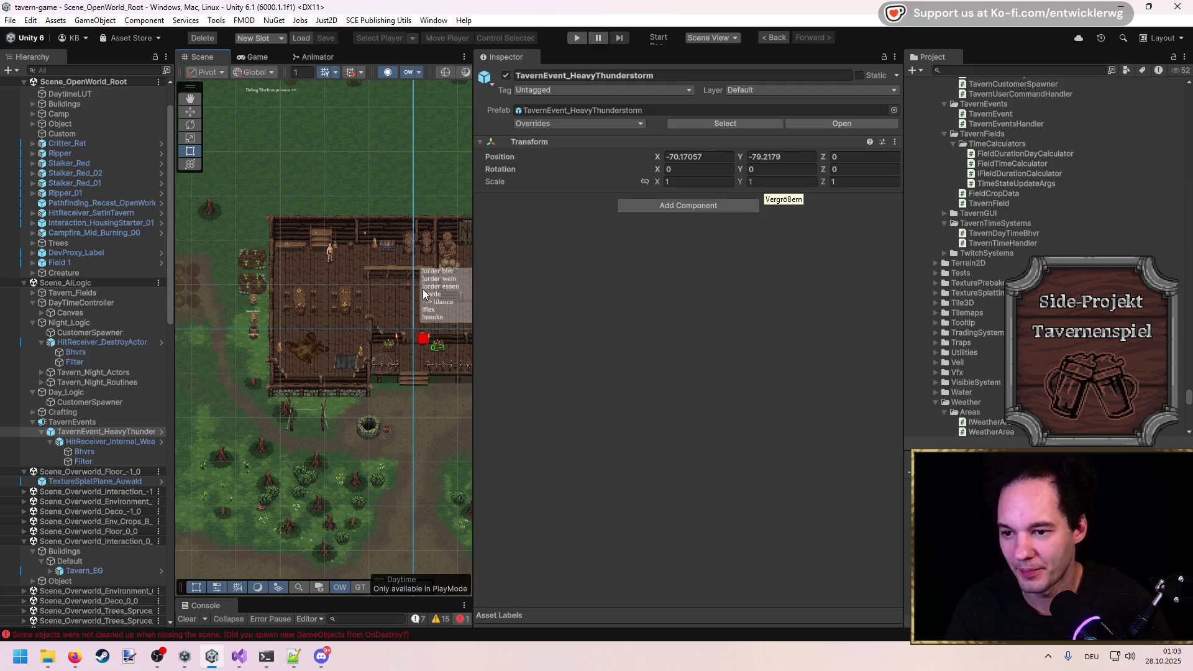
{"action": "scroll", "coordinate": [424, 294], "scroll_direction": "up", "scroll_amount": 5}
Start Play mode and walk the player up and left in the maximized Game view.
{"action": "left_click", "coordinate": [578, 39]}
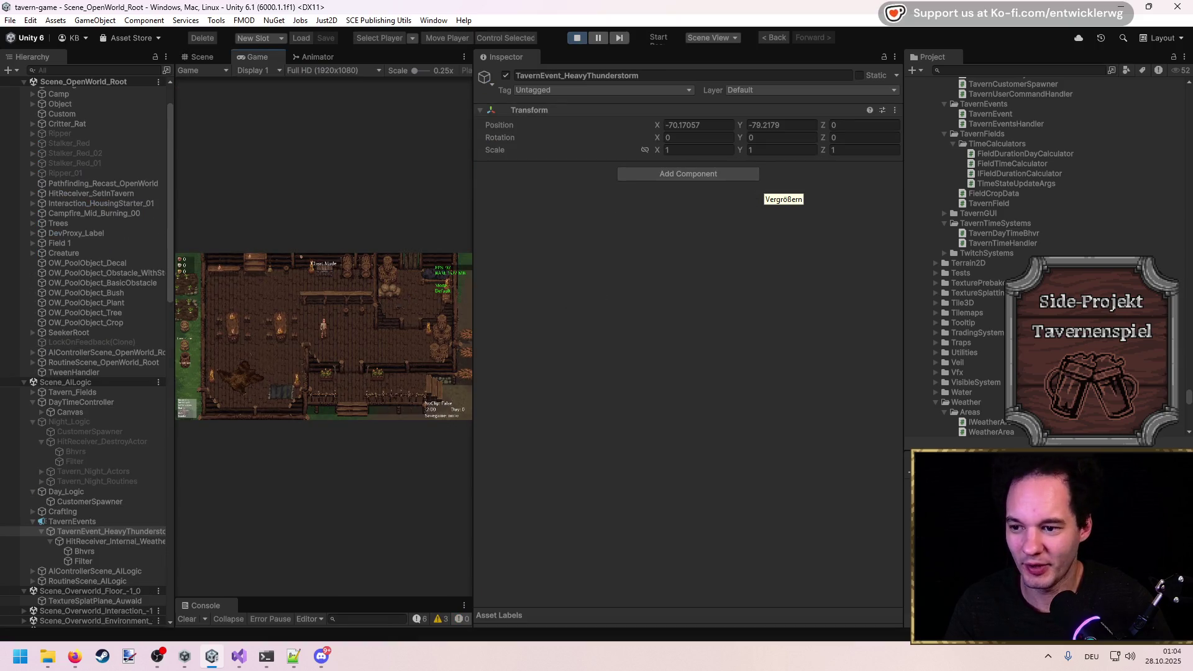
{"action": "left_click", "coordinate": [320, 56]}
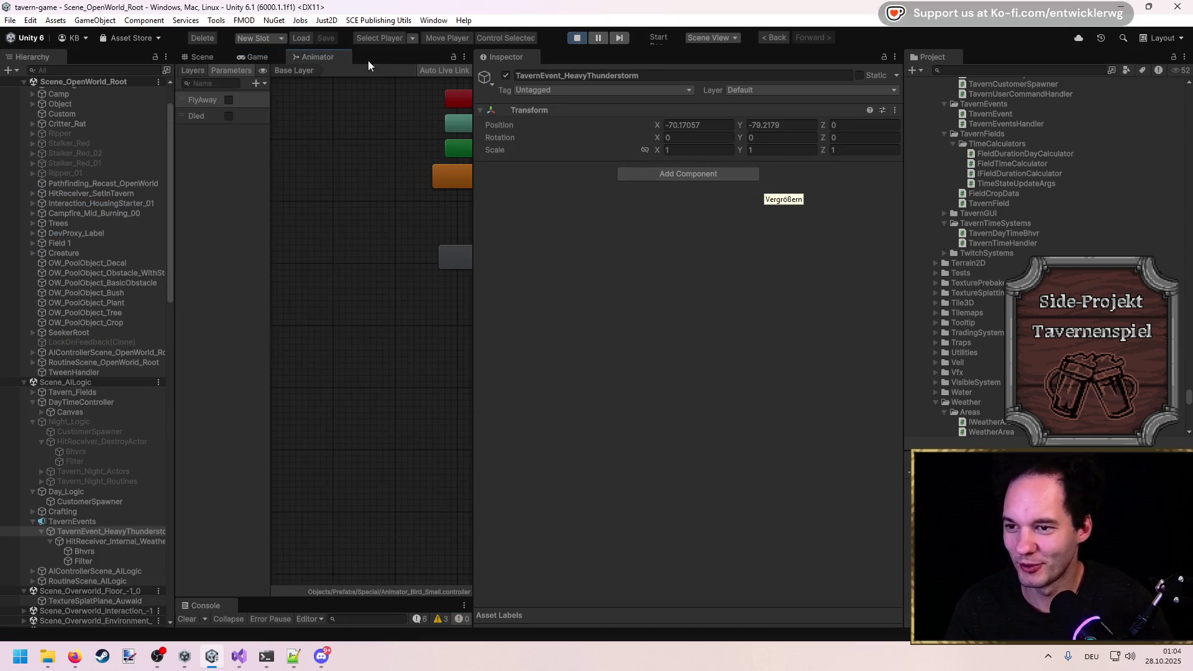
{"action": "left_click", "coordinate": [255, 57]}
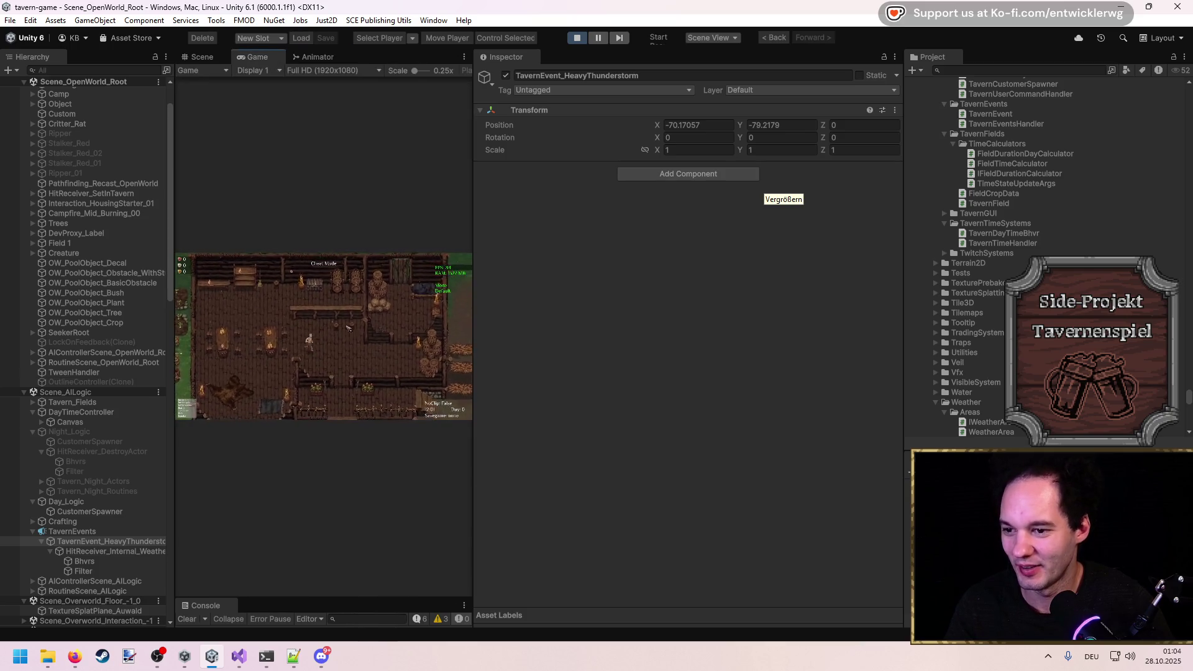
{"action": "key", "text": "shift+space"}
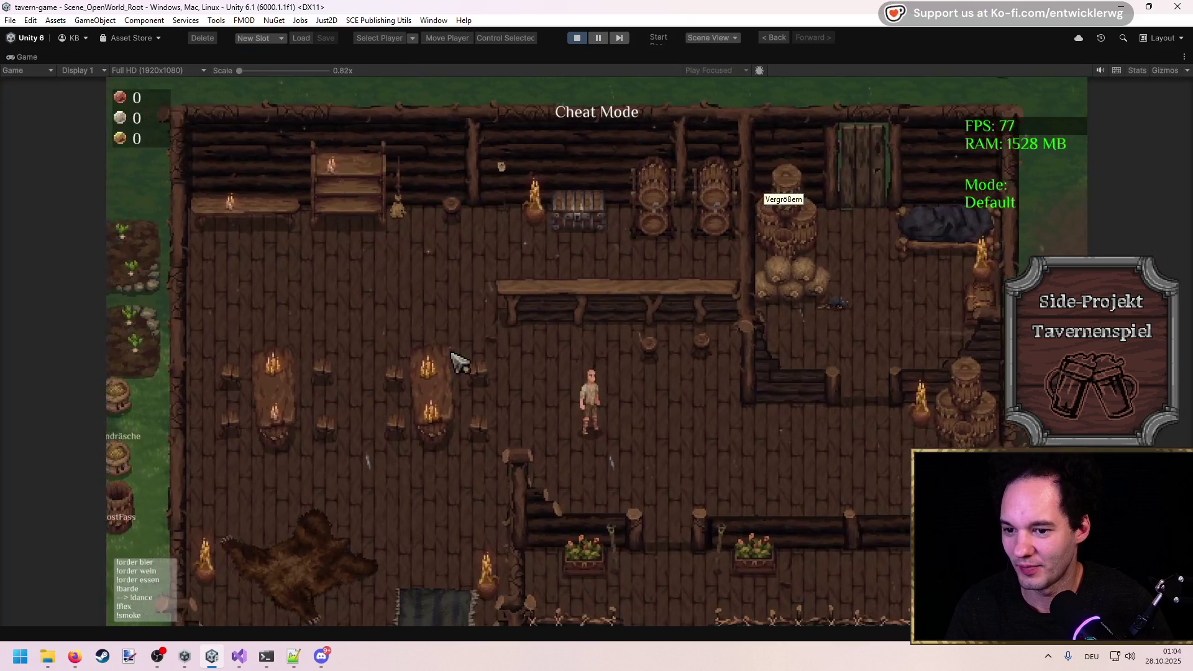
{"action": "key", "text": "w"}
{"action": "key", "text": "a"}
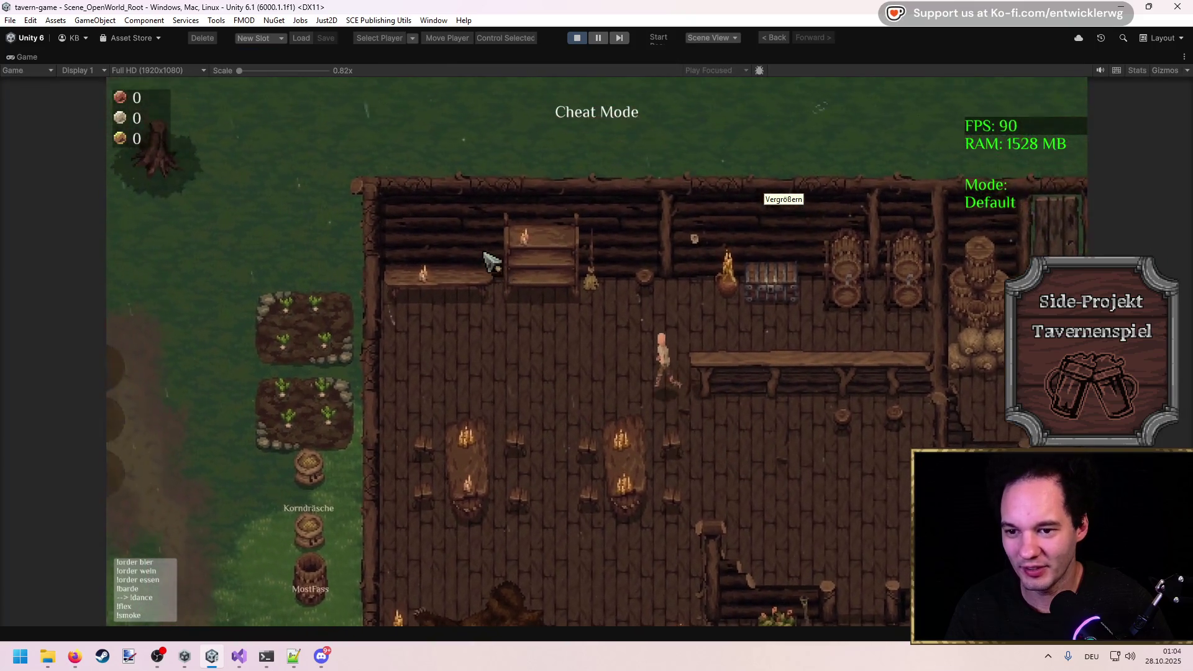
{"action": "key", "text": "shift+space"}
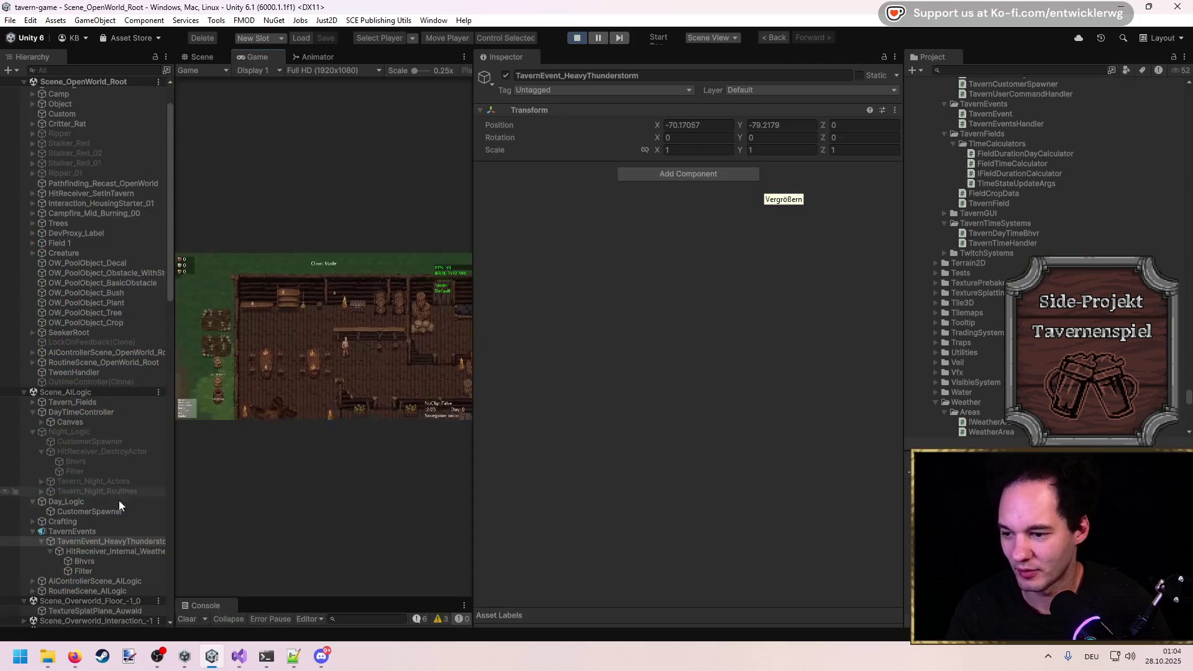
Inspect HitReceiver_Internal_WeatherArea and its Bhvrs and Filter children.
{"action": "left_click", "coordinate": [114, 551]}
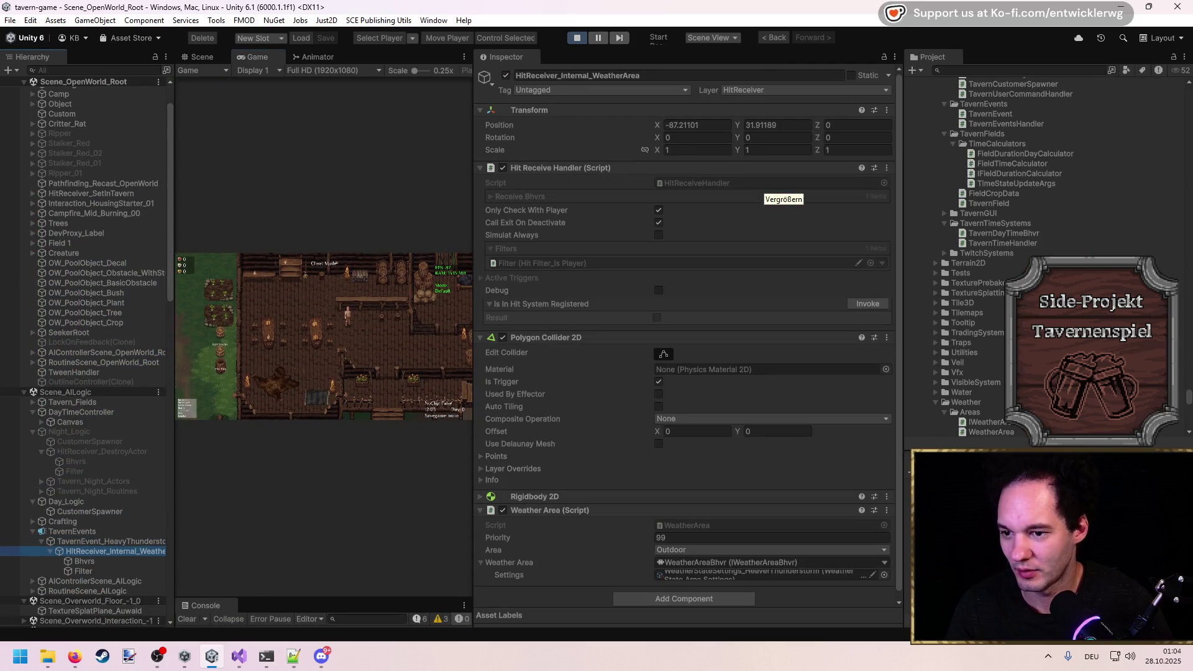
{"action": "left_click", "coordinate": [99, 561]}
{"action": "left_click", "coordinate": [98, 569]}
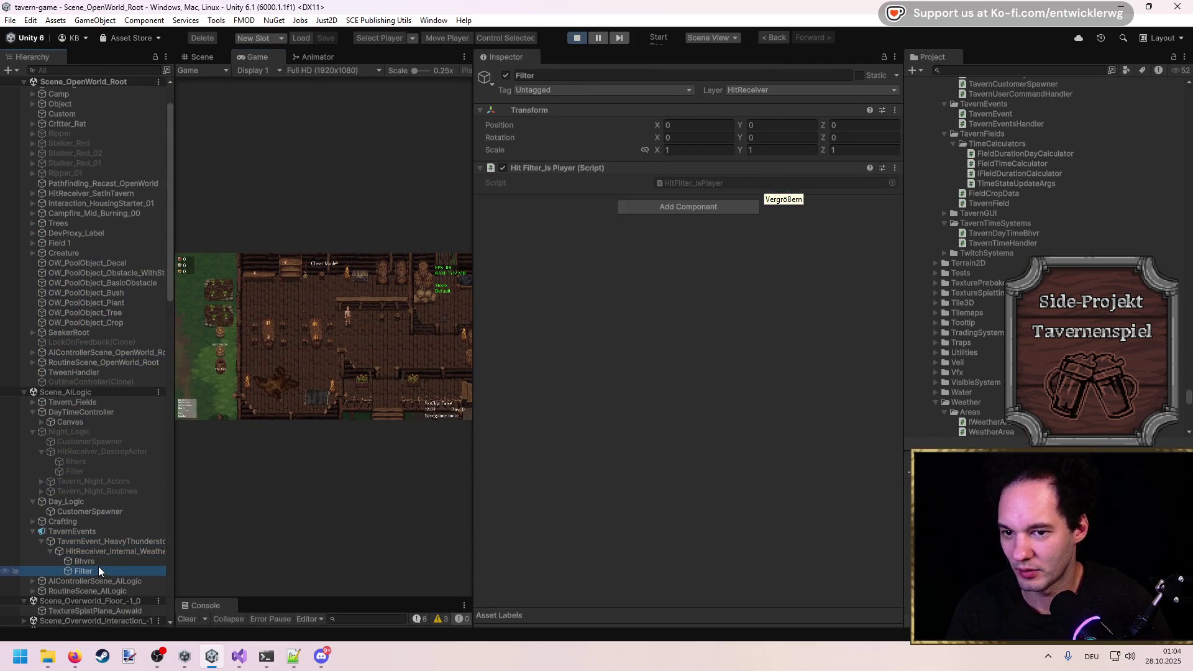
{"action": "left_click", "coordinate": [98, 562]}
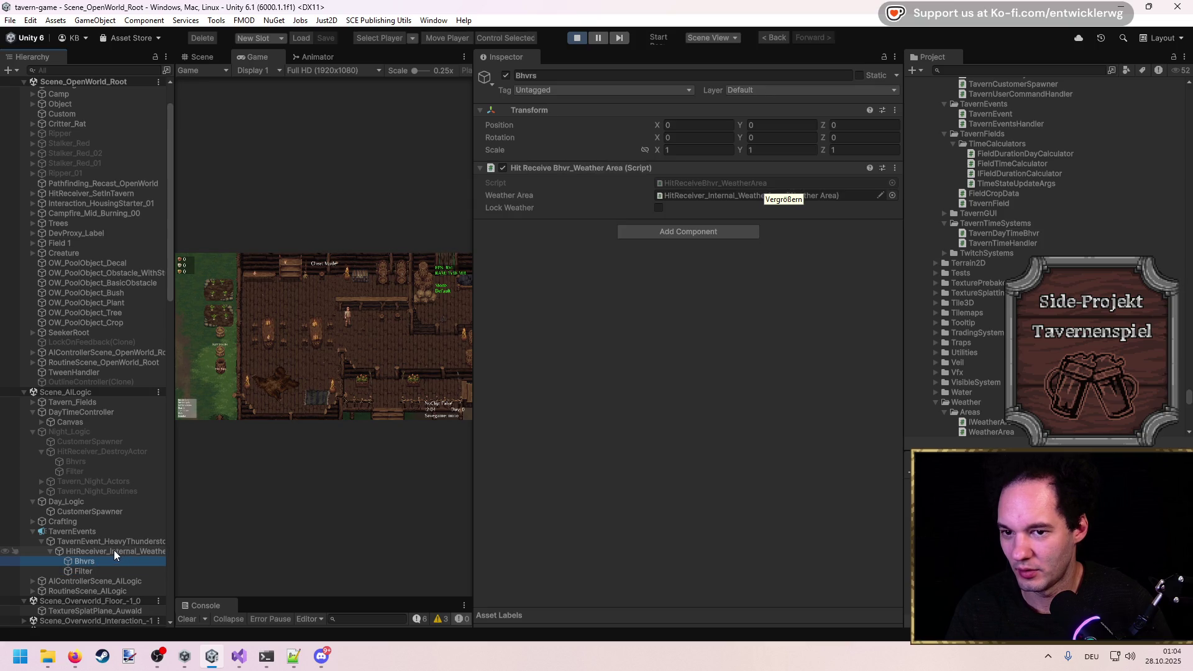
{"action": "left_click", "coordinate": [114, 550]}
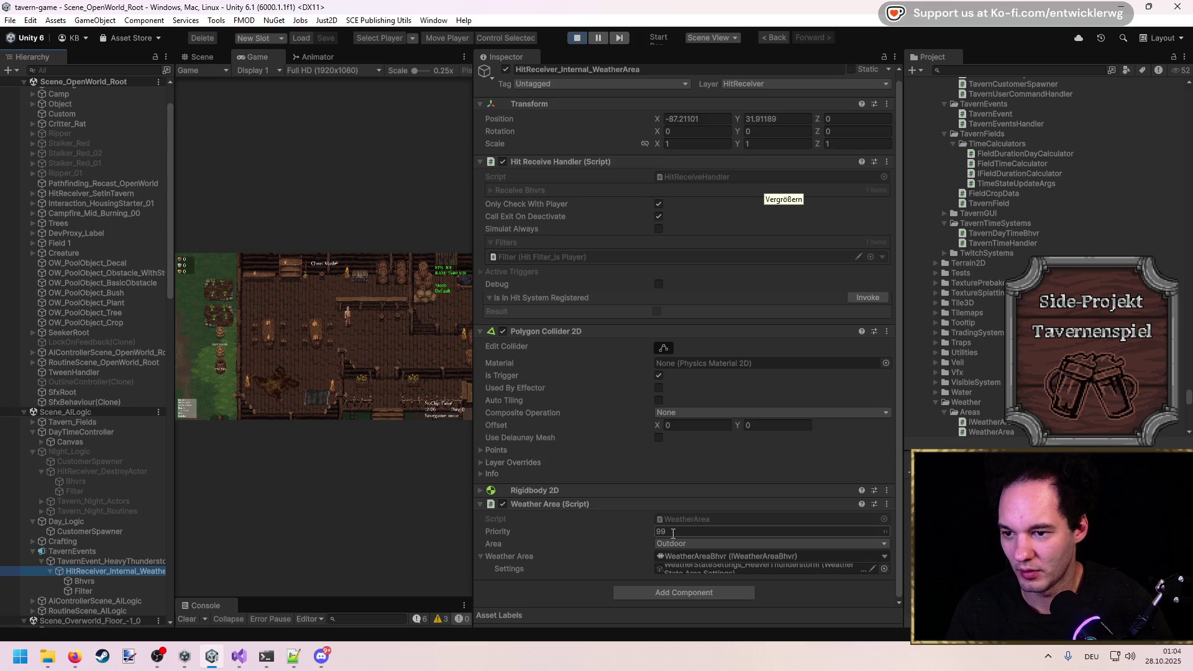
Deactivate the weather area, walk the player out of the tavern, then re-enable it.
{"action": "left_click", "coordinate": [507, 69]}
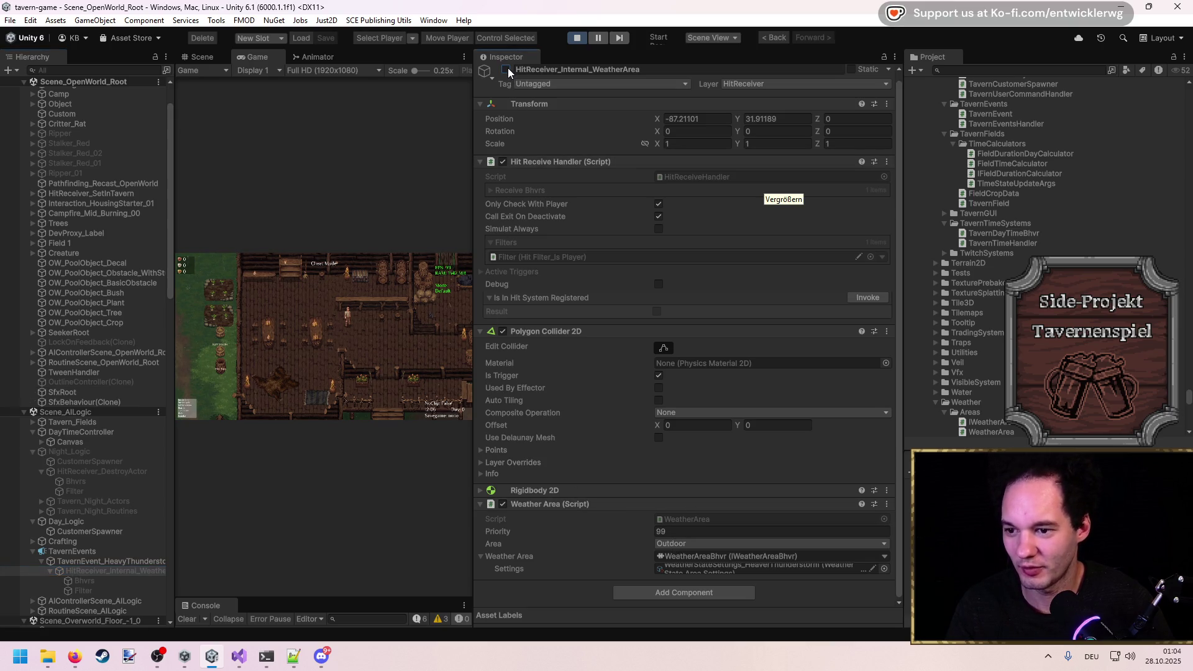
{"action": "double_click", "coordinate": [394, 54]}
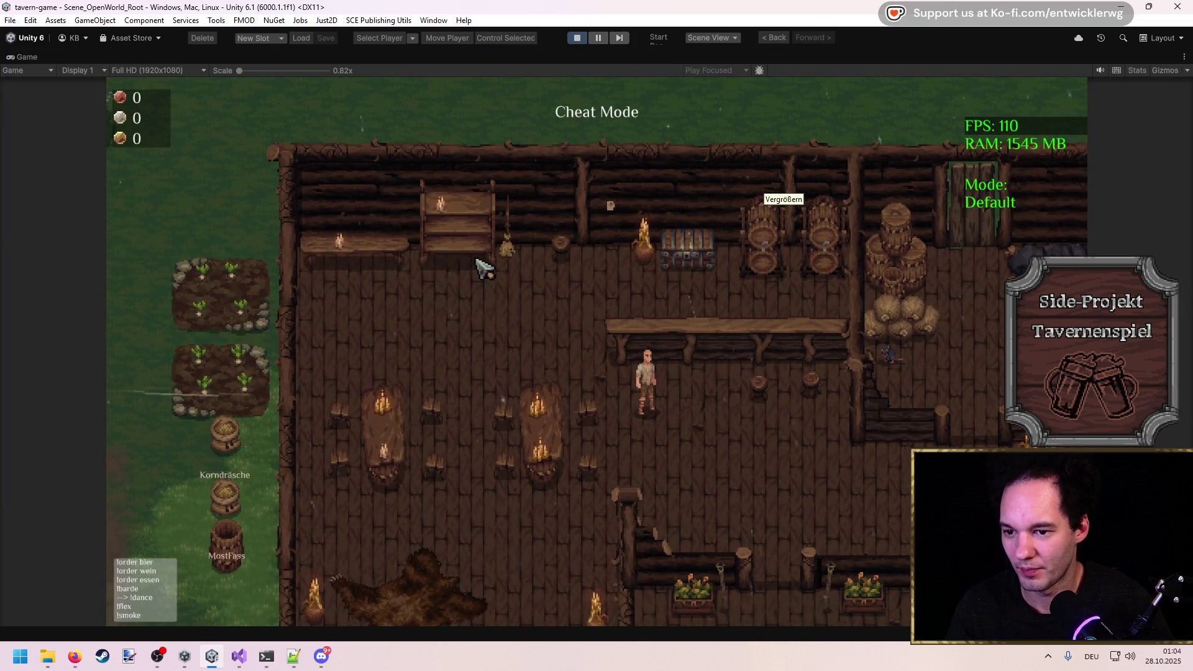
{"action": "key", "text": "a"}
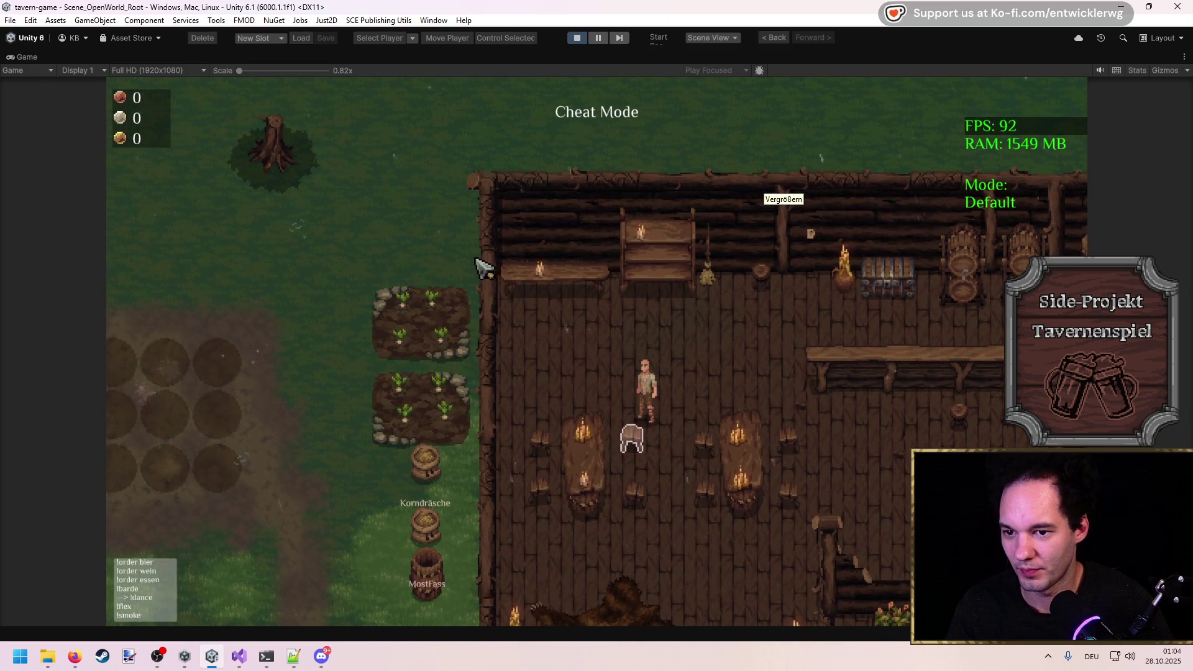
{"action": "key", "text": "w"}
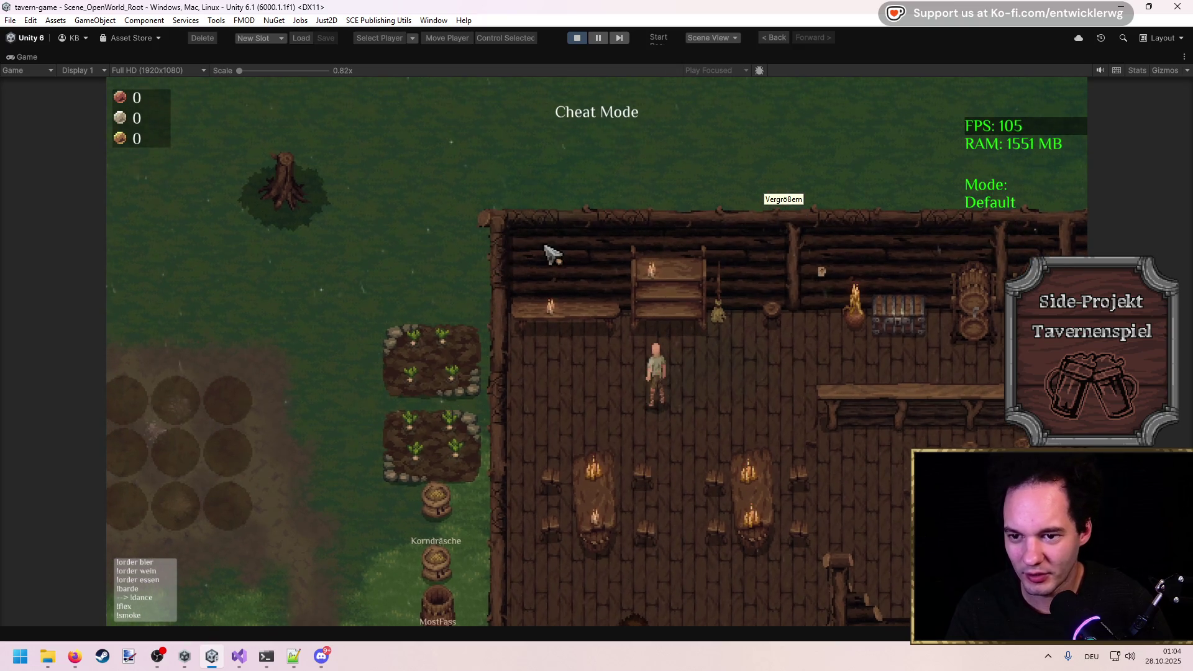
{"action": "key", "text": "d"}
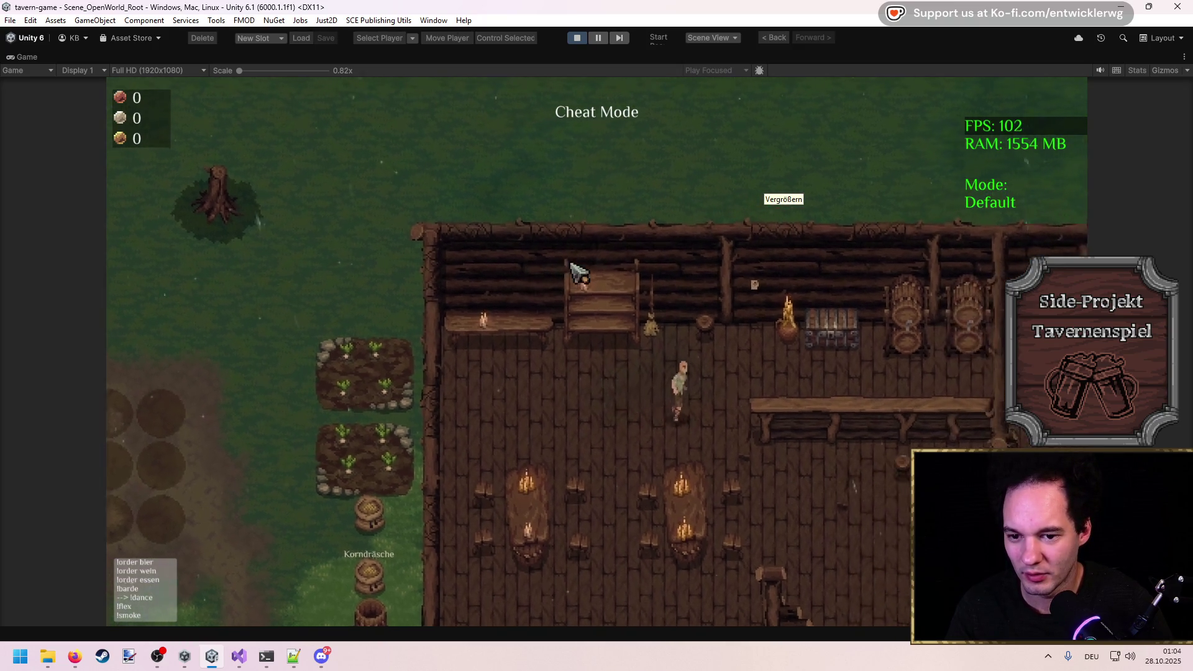
{"action": "double_click", "coordinate": [530, 61]}
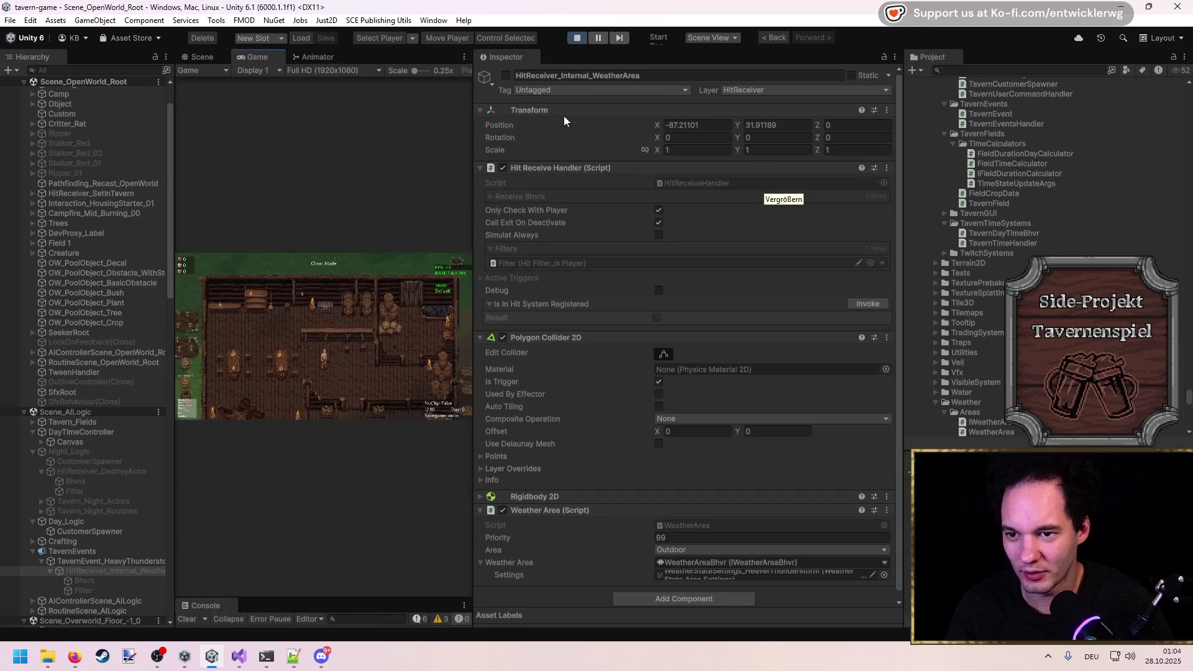
{"action": "left_click", "coordinate": [507, 76]}
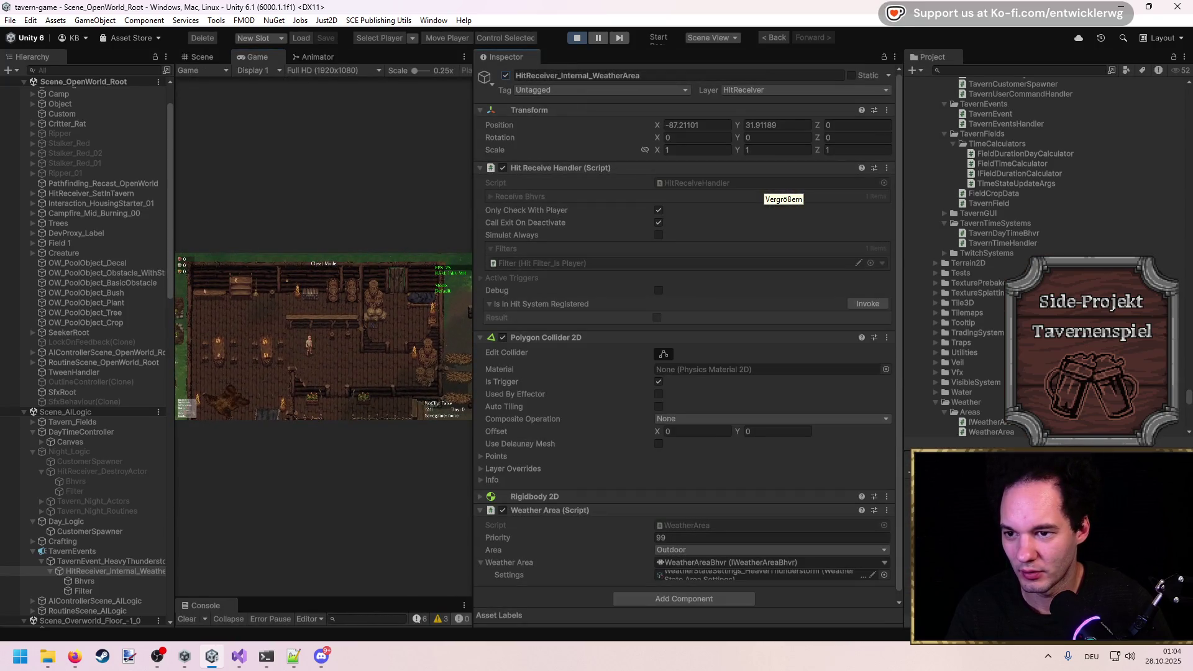
{"action": "left_click", "coordinate": [103, 583]}
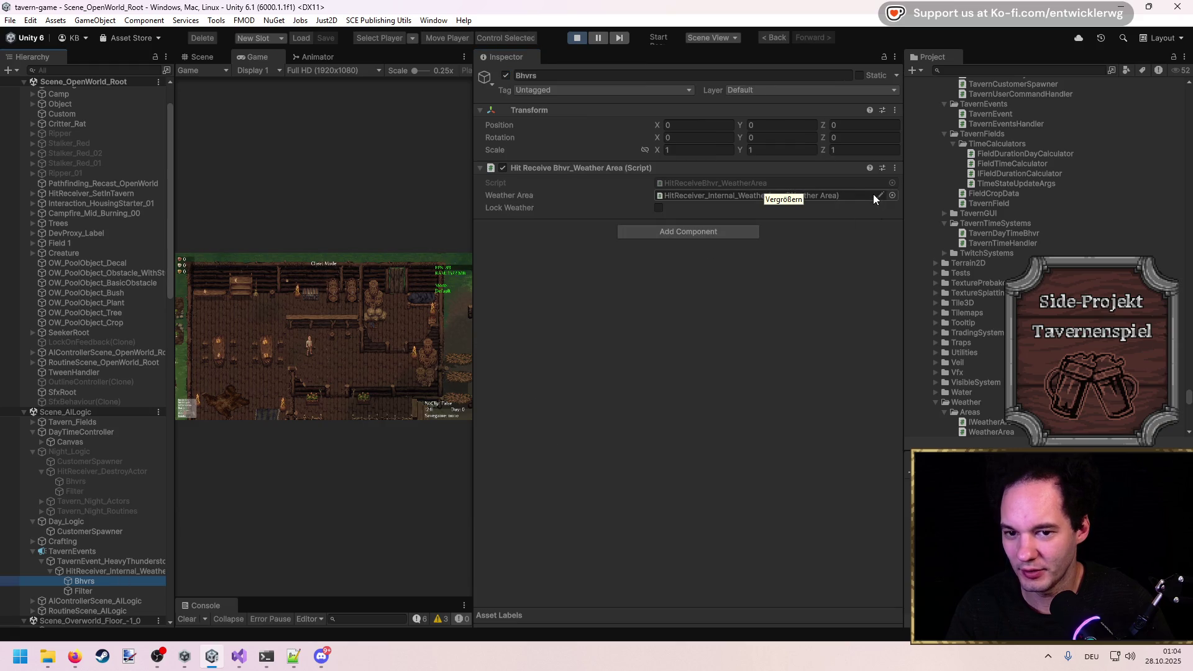
Open the Heaver Thunderstorm settings asset and inspect the Stormy and Thunder_Strong configs.
{"action": "left_click", "coordinate": [115, 571]}
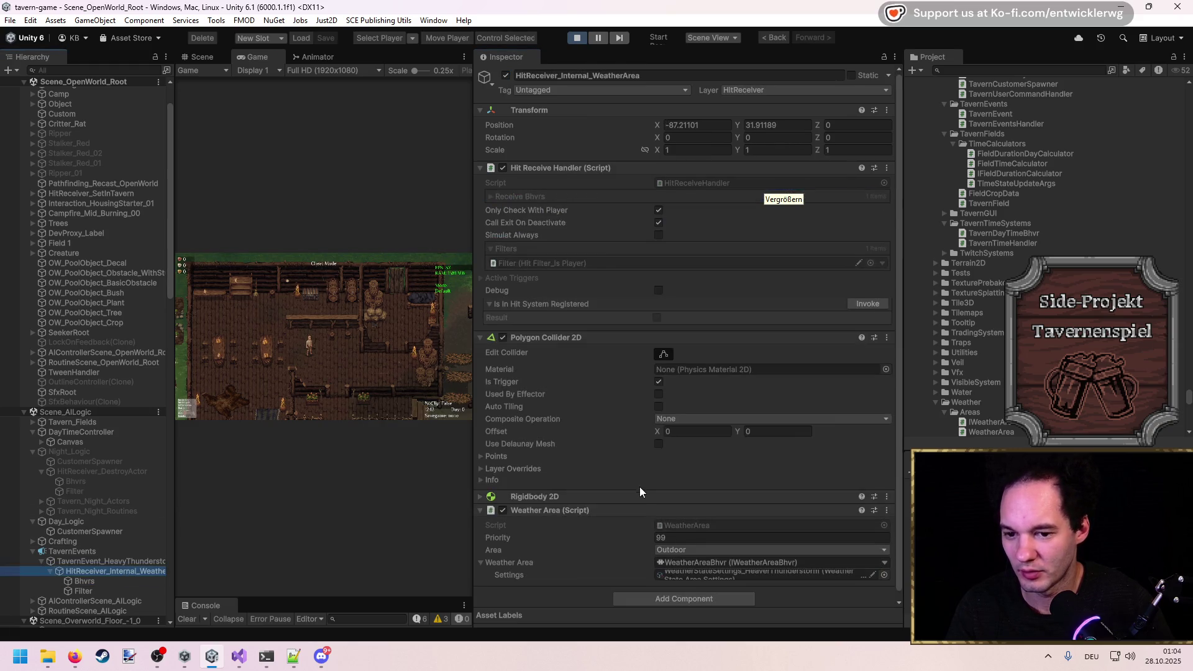
{"action": "left_click", "coordinate": [874, 570]}
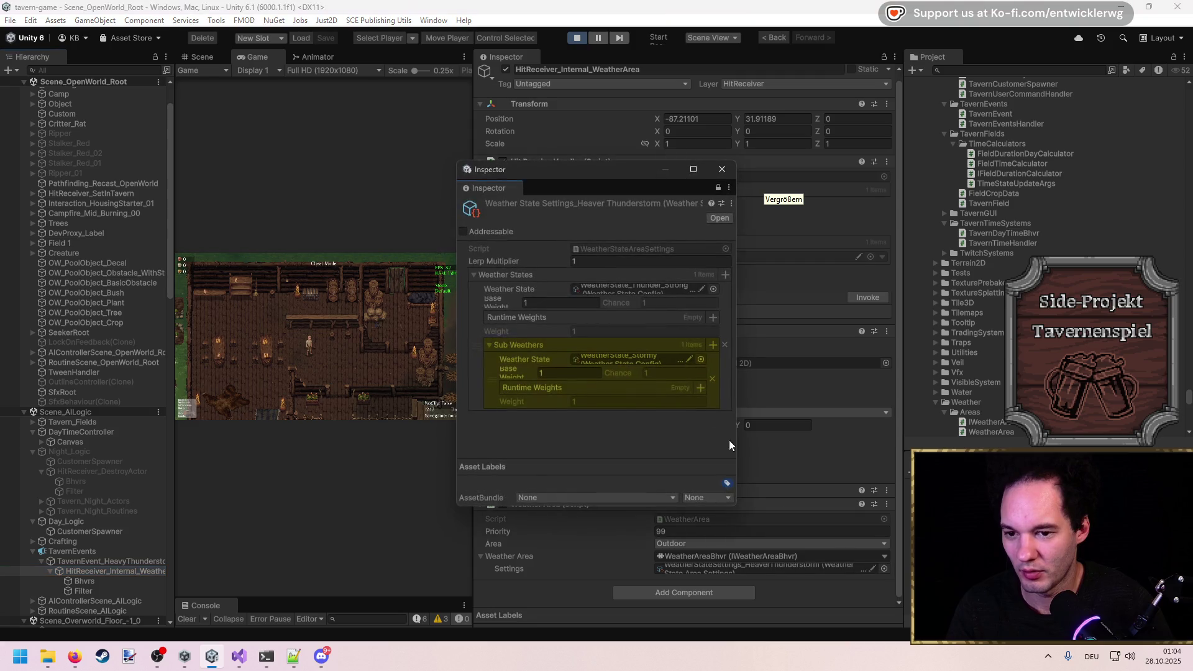
{"action": "left_click_drag", "start_coordinate": [738, 395], "coordinate": [1027, 395]}
{"action": "left_click", "coordinate": [978, 359]}
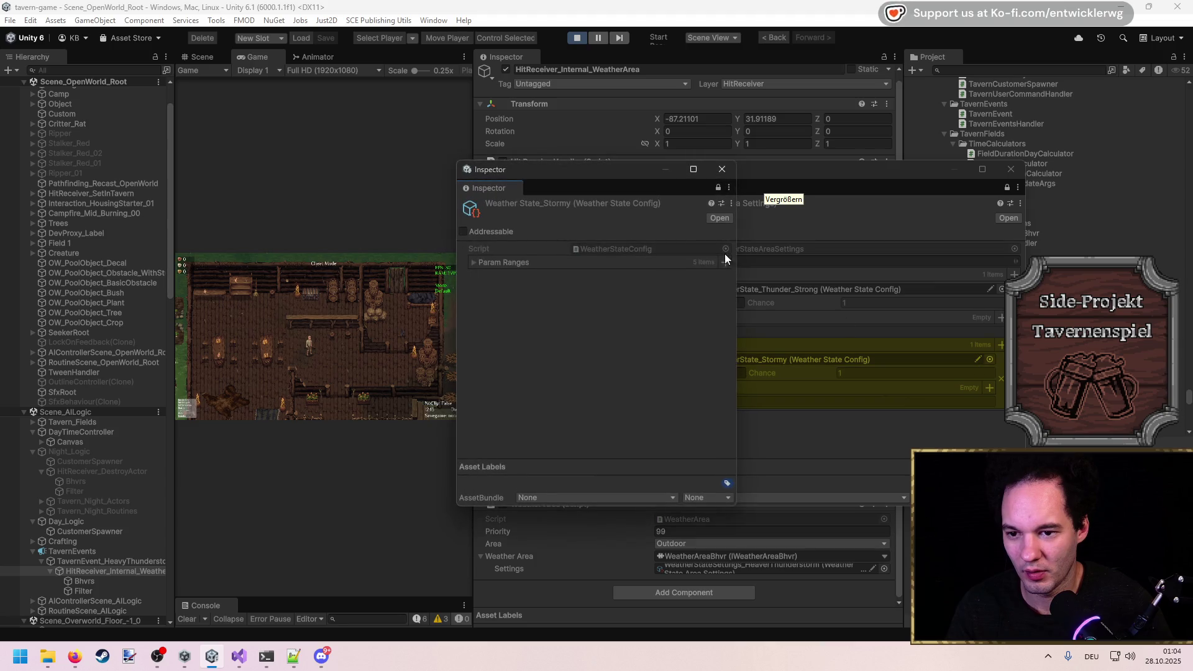
{"action": "left_click", "coordinate": [498, 260]}
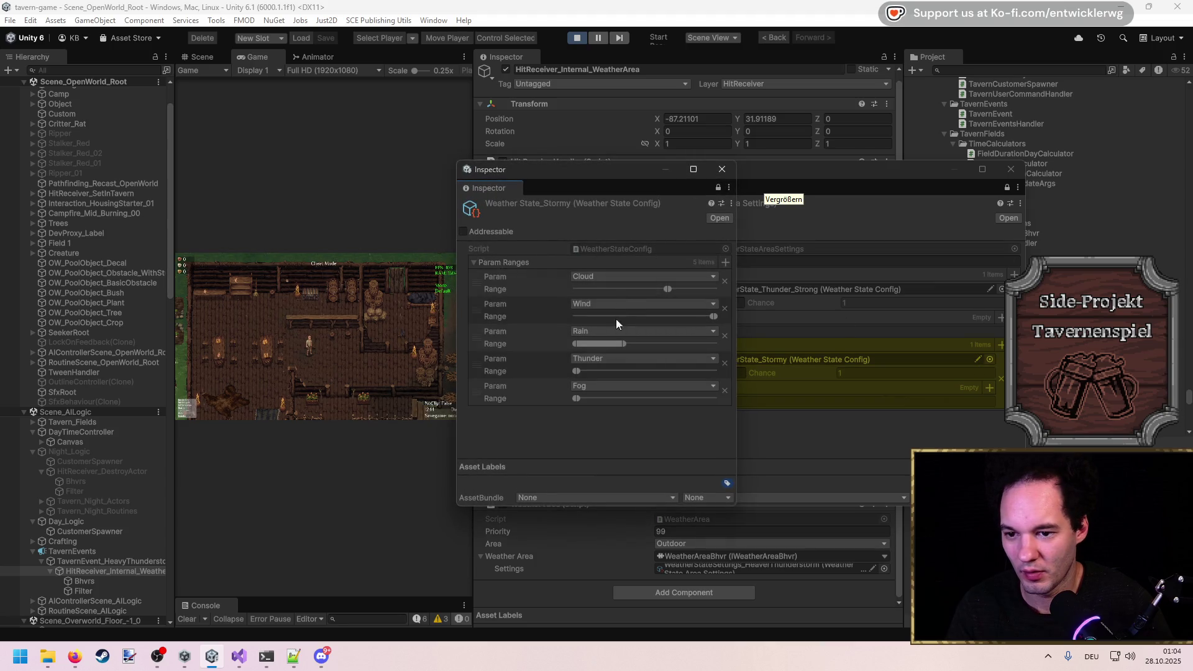
{"action": "left_click", "coordinate": [990, 290]}
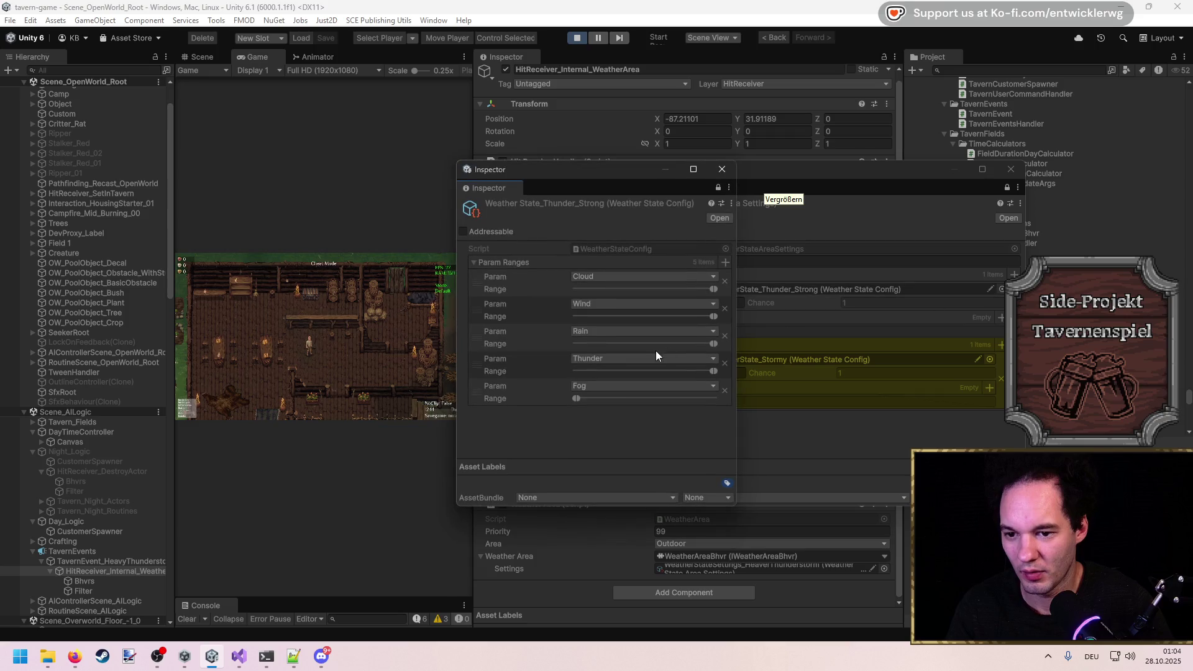
{"action": "left_click", "coordinate": [722, 169]}
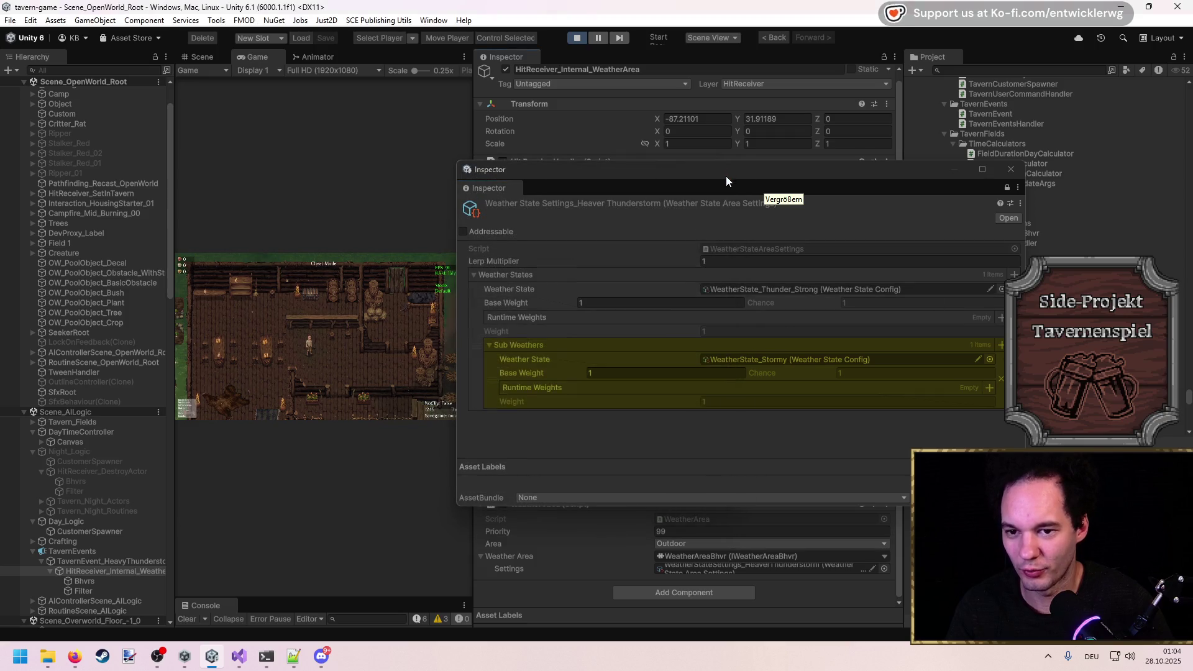
Delete the Stormy Sub Weathers entry, close the settings popups, and maximize the Game view.
{"action": "left_click", "coordinate": [1000, 380]}
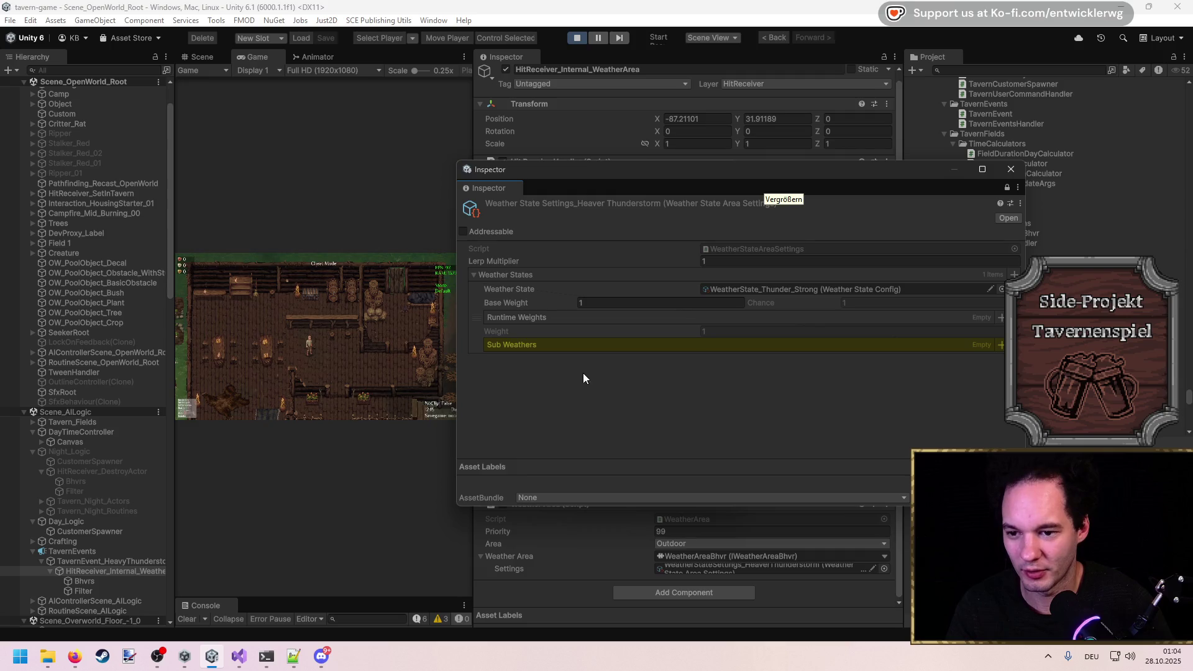
{"action": "key", "text": "ctrl+s"}
{"action": "left_click", "coordinate": [1012, 169]}
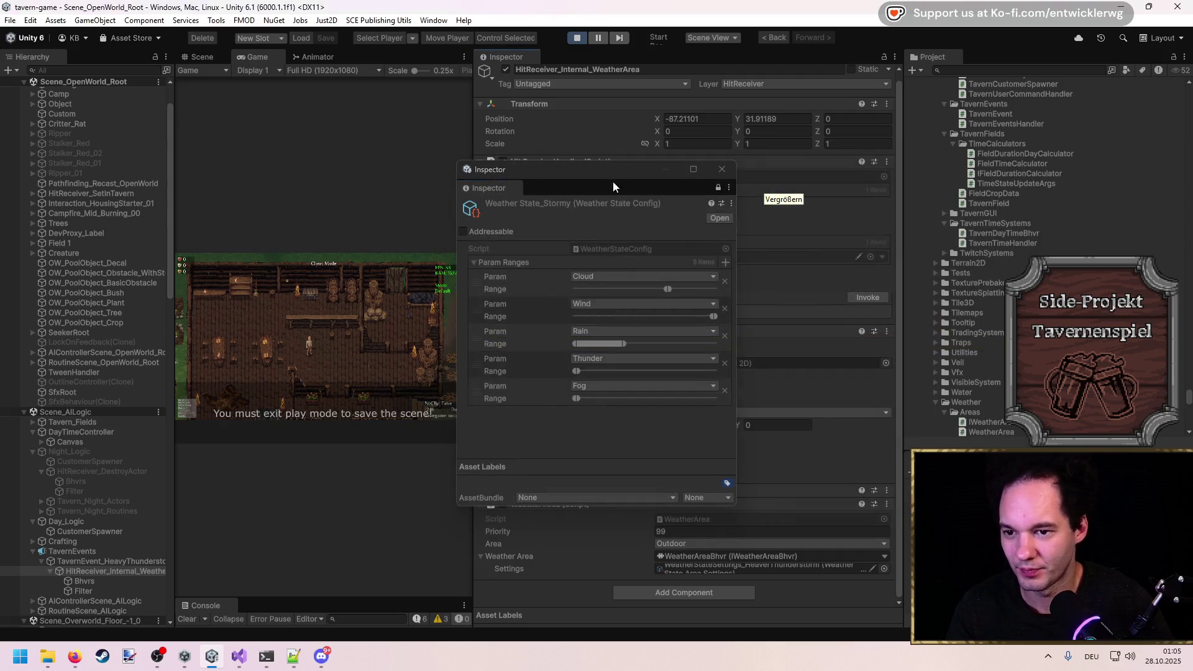
{"action": "left_click", "coordinate": [722, 169]}
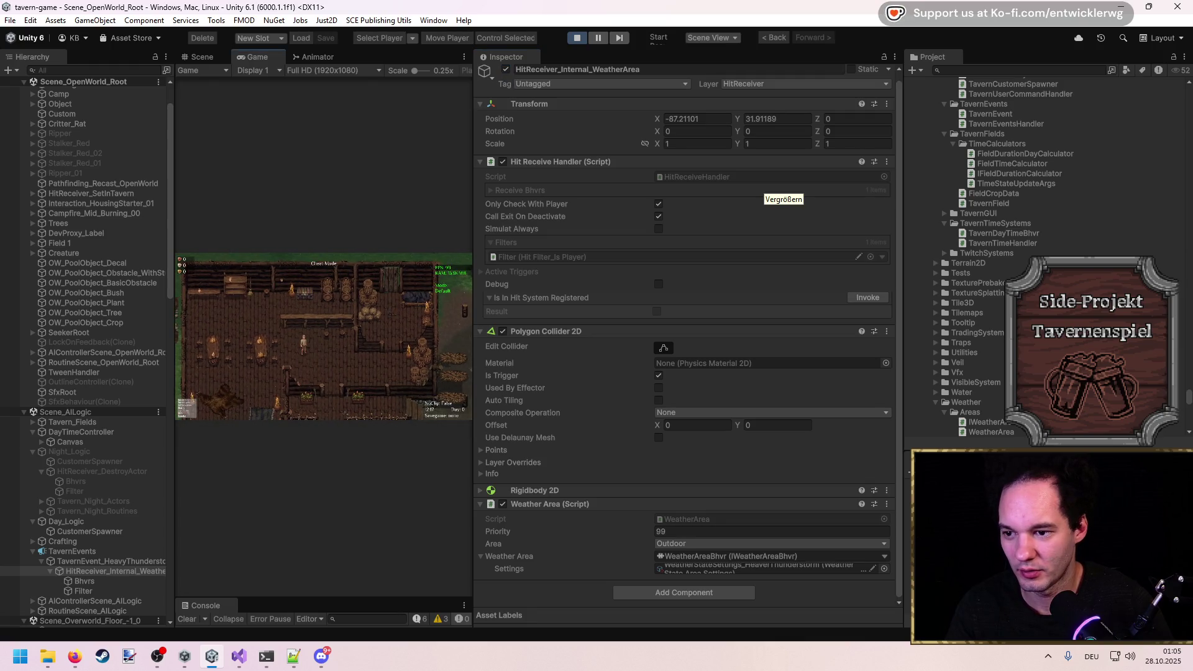
{"action": "double_click", "coordinate": [393, 56]}
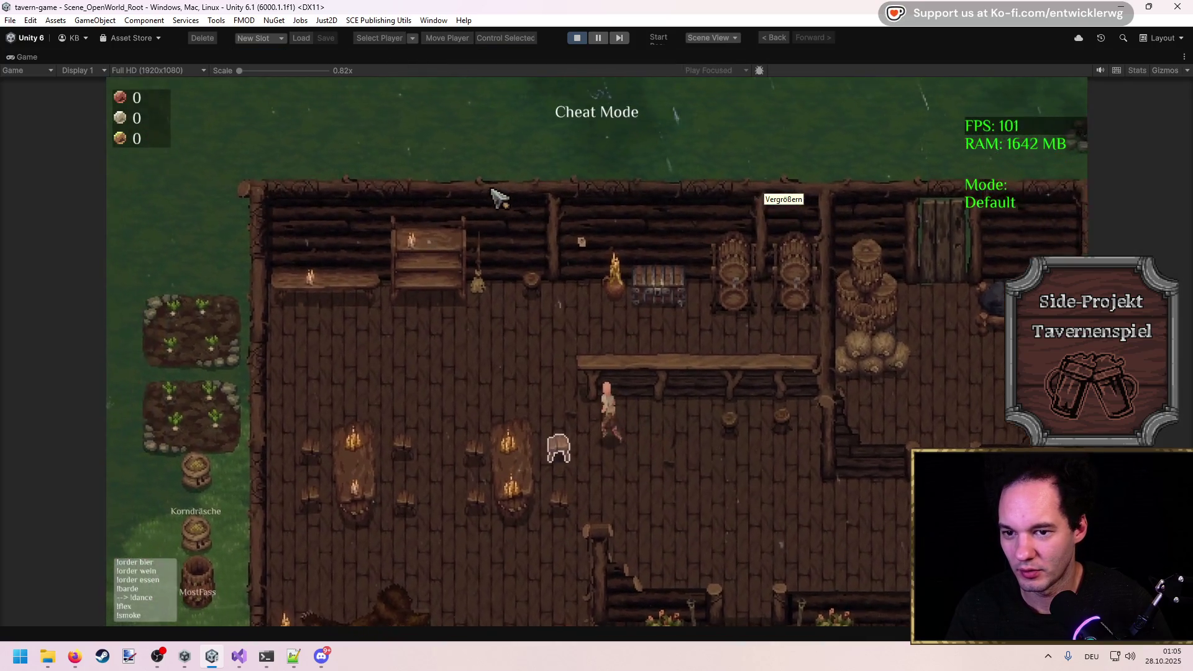
Walk the character through the tavern, out to the grass by the well, and back to the back wall.
{"action": "key", "text": "a"}
{"action": "key", "text": "w"}
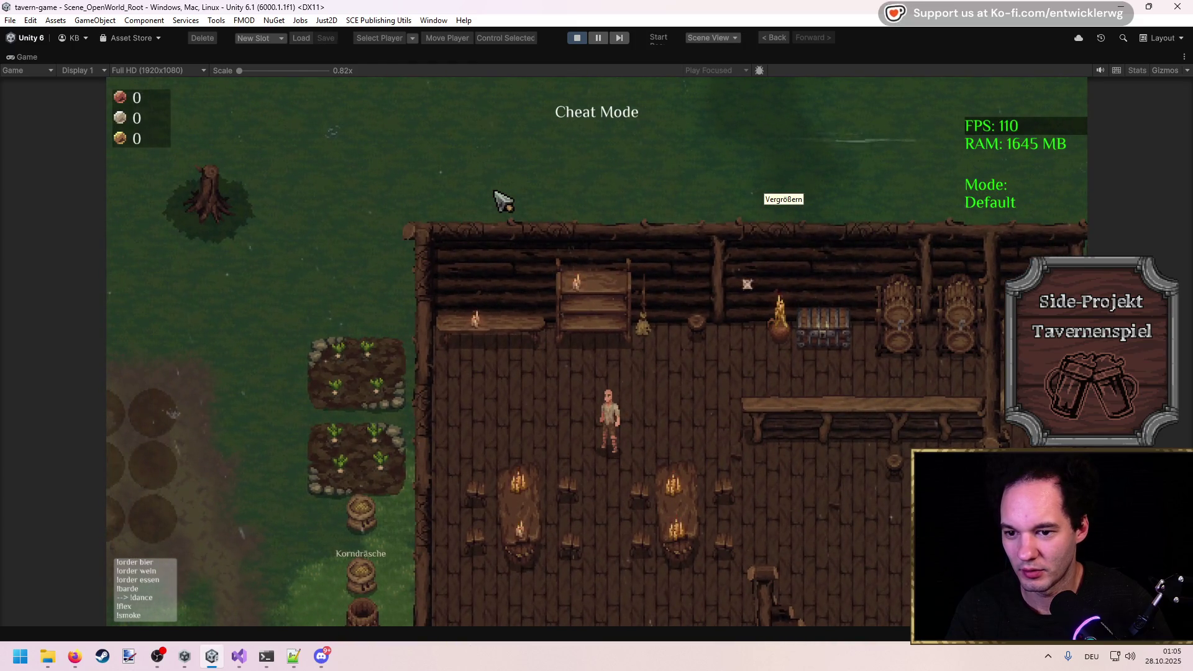
{"action": "key", "text": "w"}
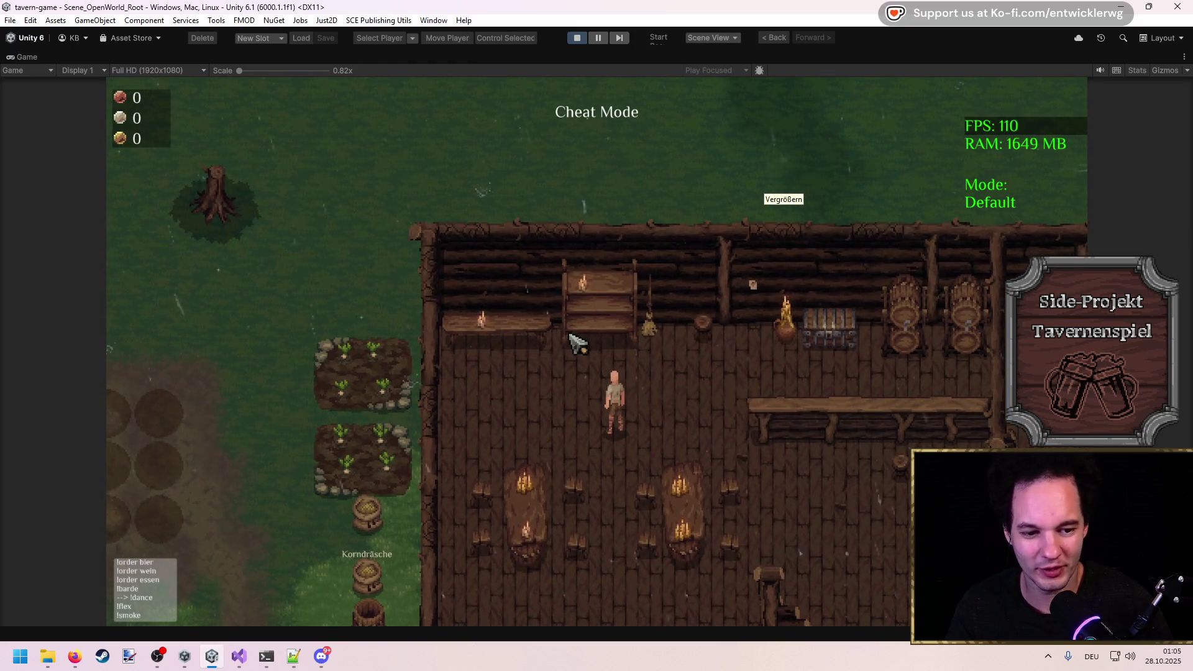
{"action": "key", "text": "d"}
{"action": "key", "text": "s"}
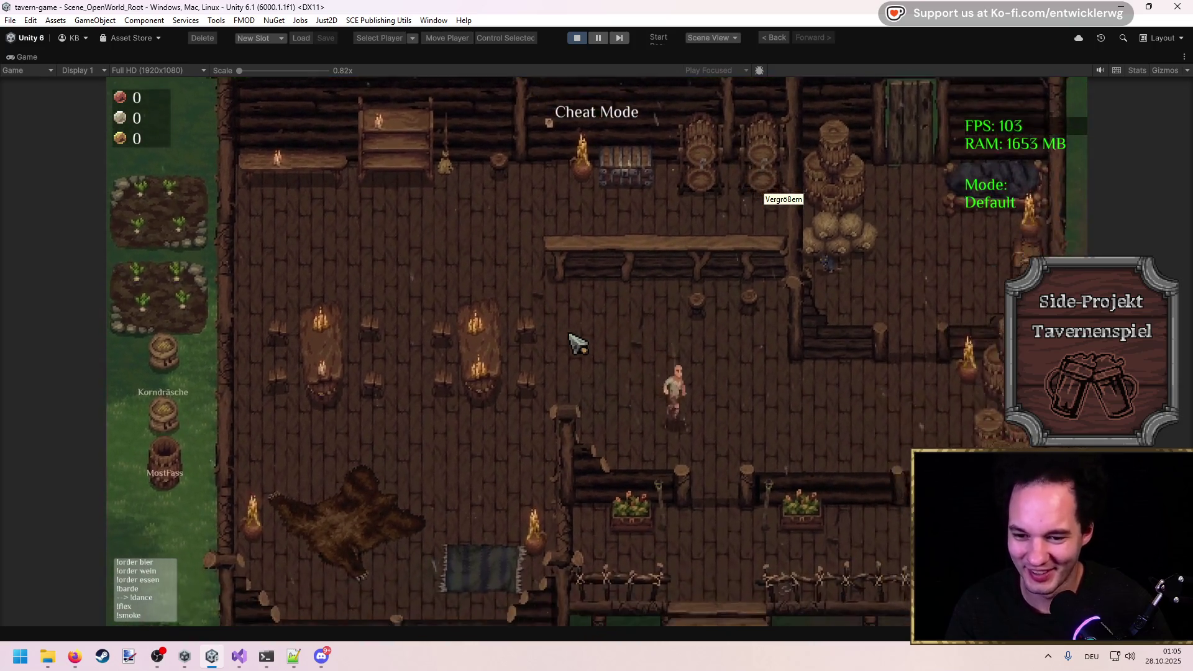
{"action": "key", "text": "s"}
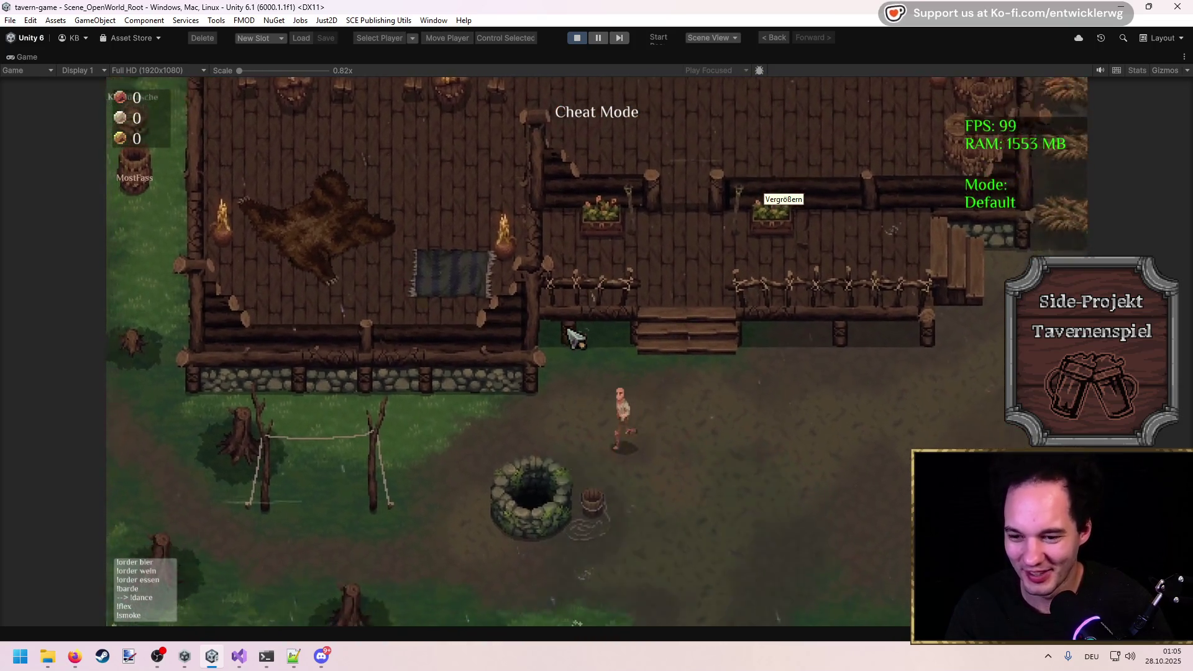
{"action": "key", "text": "w"}
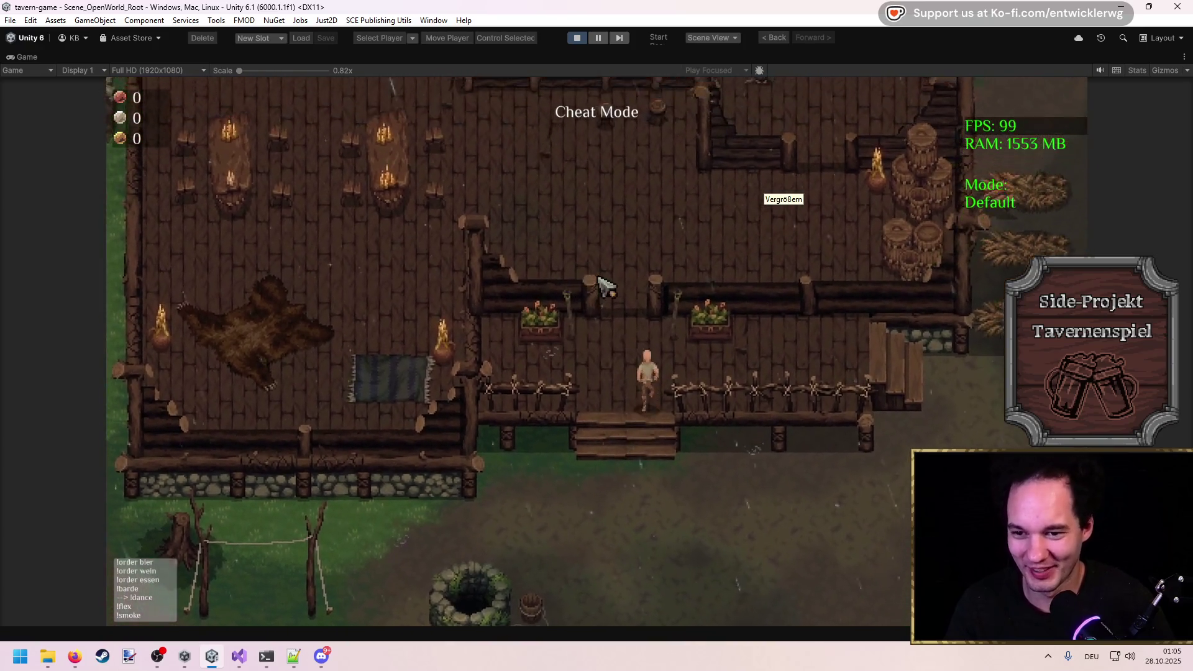
{"action": "key", "text": "w"}
{"action": "key", "text": "a"}
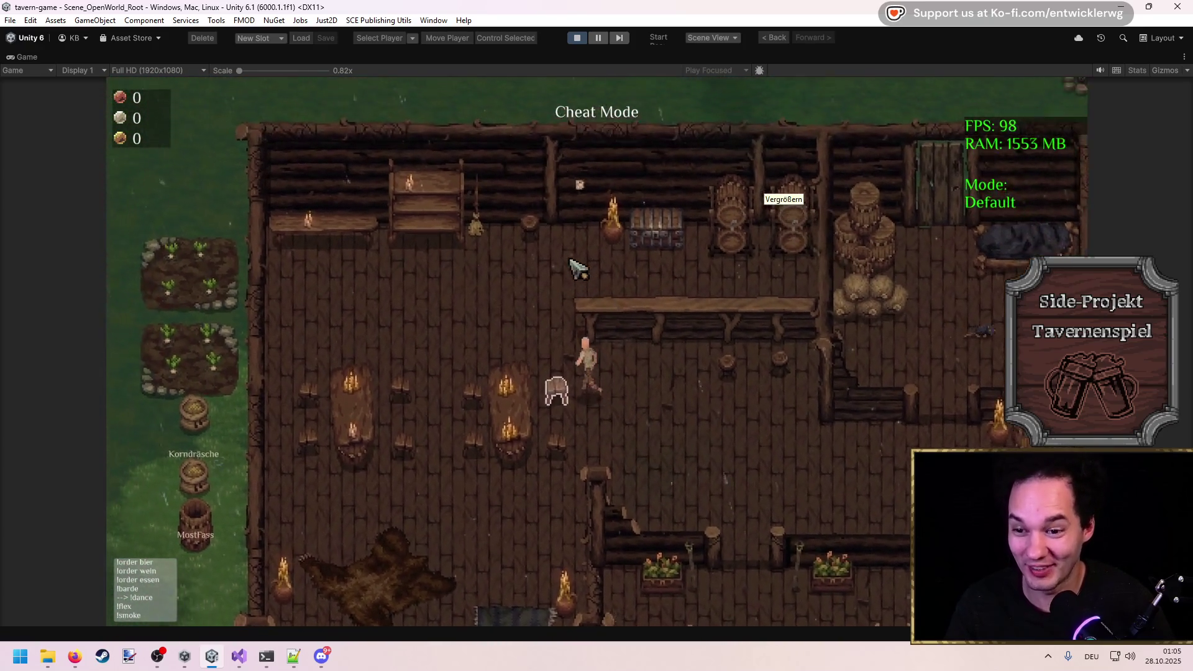
{"action": "key", "text": "w"}
{"action": "key", "text": "a"}
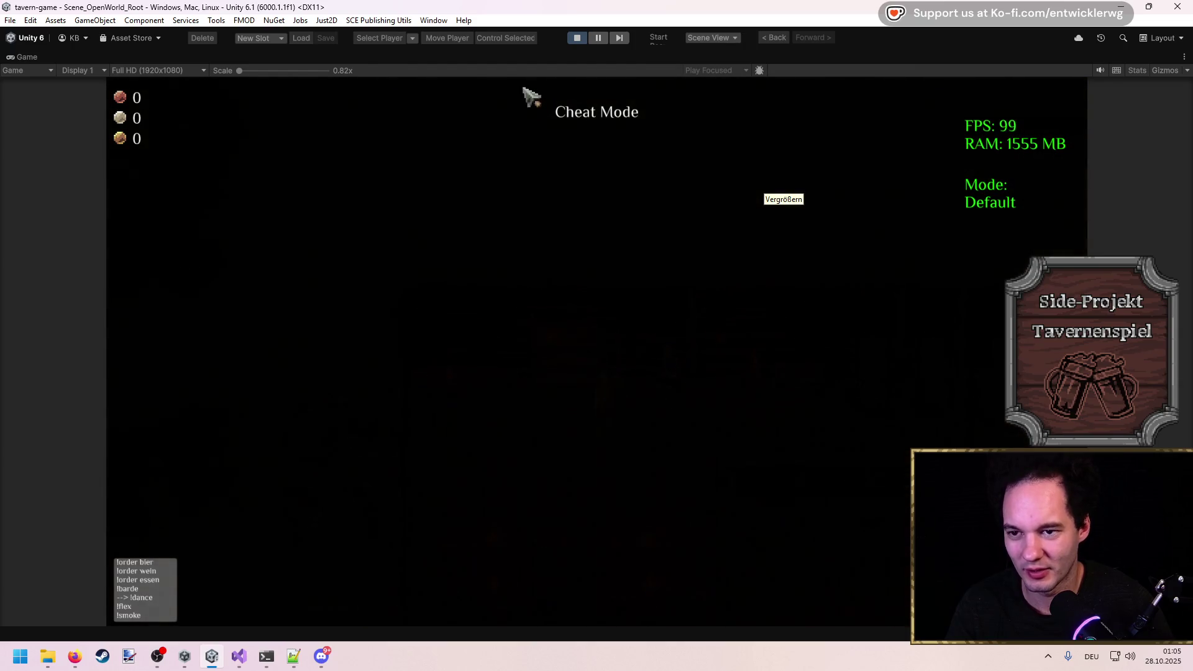
Toggle the maximized Game view off and on, walk down-right through the tavern, then restore the layout.
{"action": "key", "text": "shift+space"}
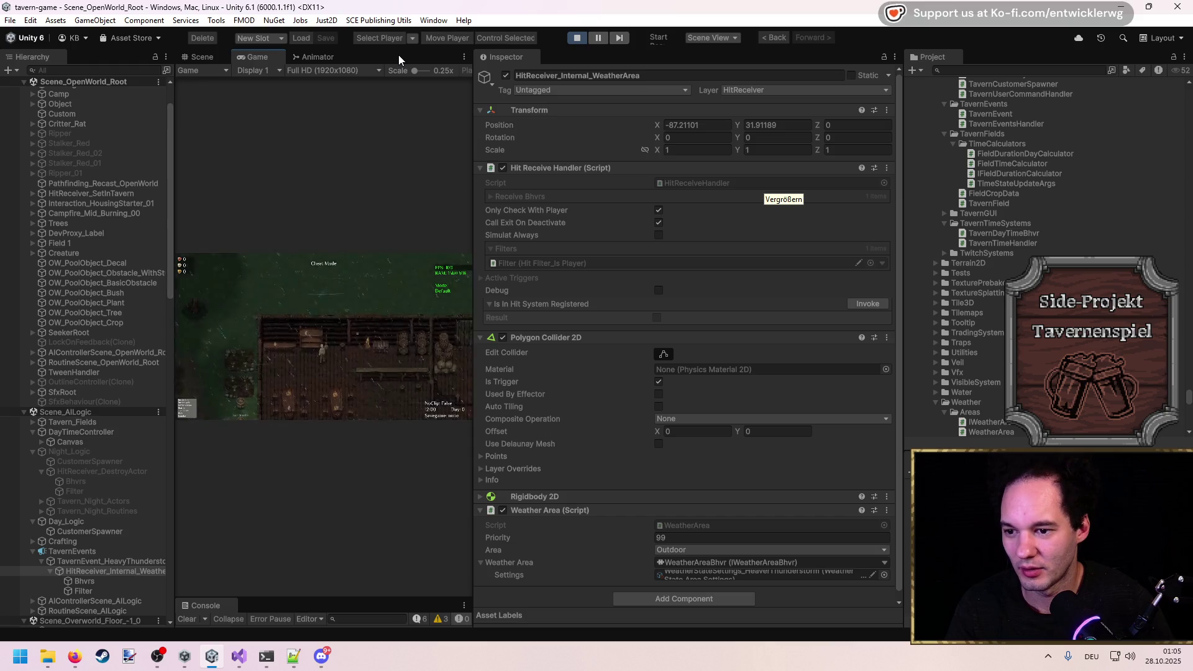
{"action": "left_click", "coordinate": [514, 88]}
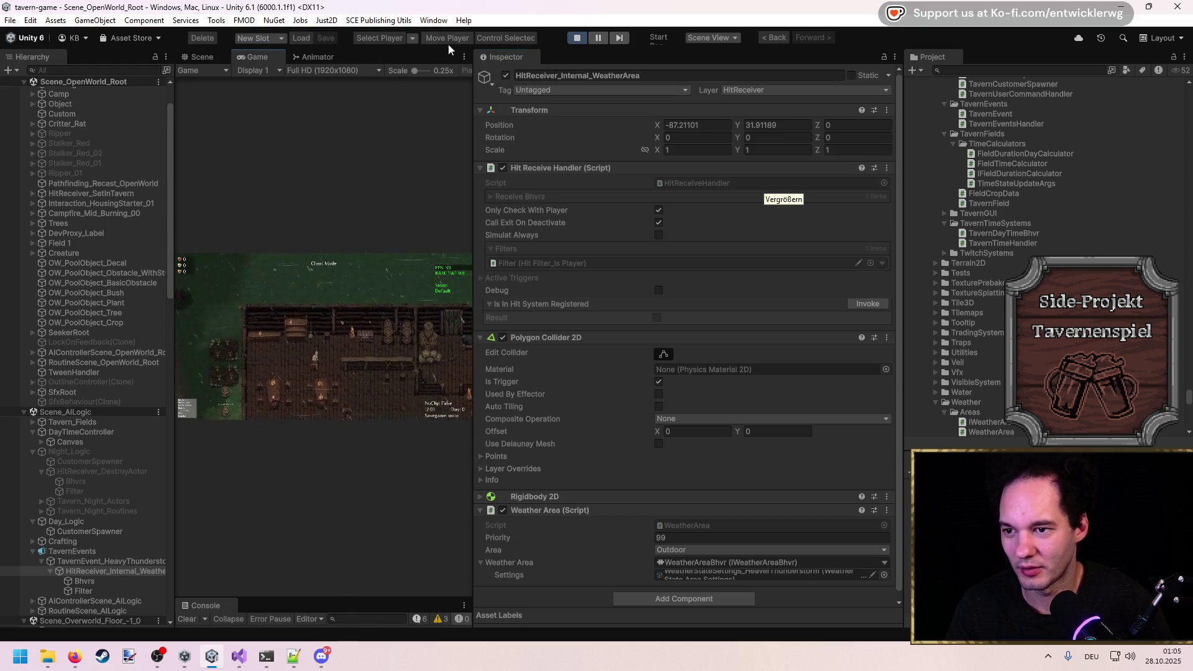
{"action": "key", "text": "shift+space"}
{"action": "key", "text": "s+d"}
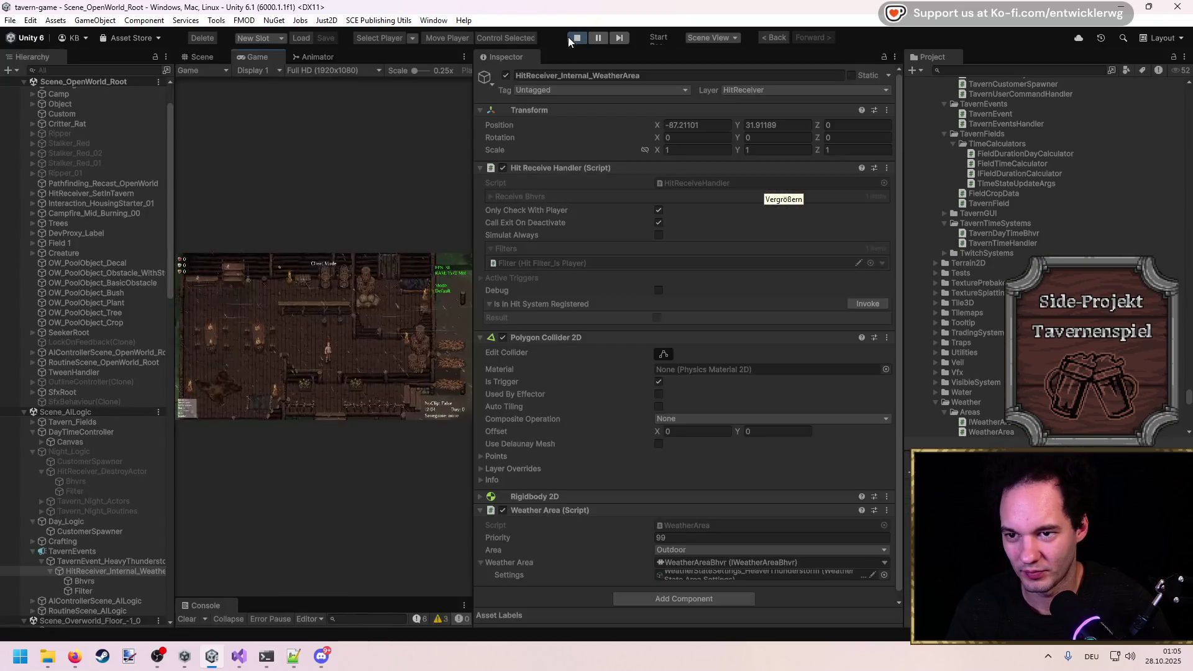
{"action": "double_click", "coordinate": [565, 56]}
Stop play mode, delete TavernEvent_HeavyThunderstorm, and inspect the remaining TavernEvents object.
{"action": "left_click", "coordinate": [574, 40]}
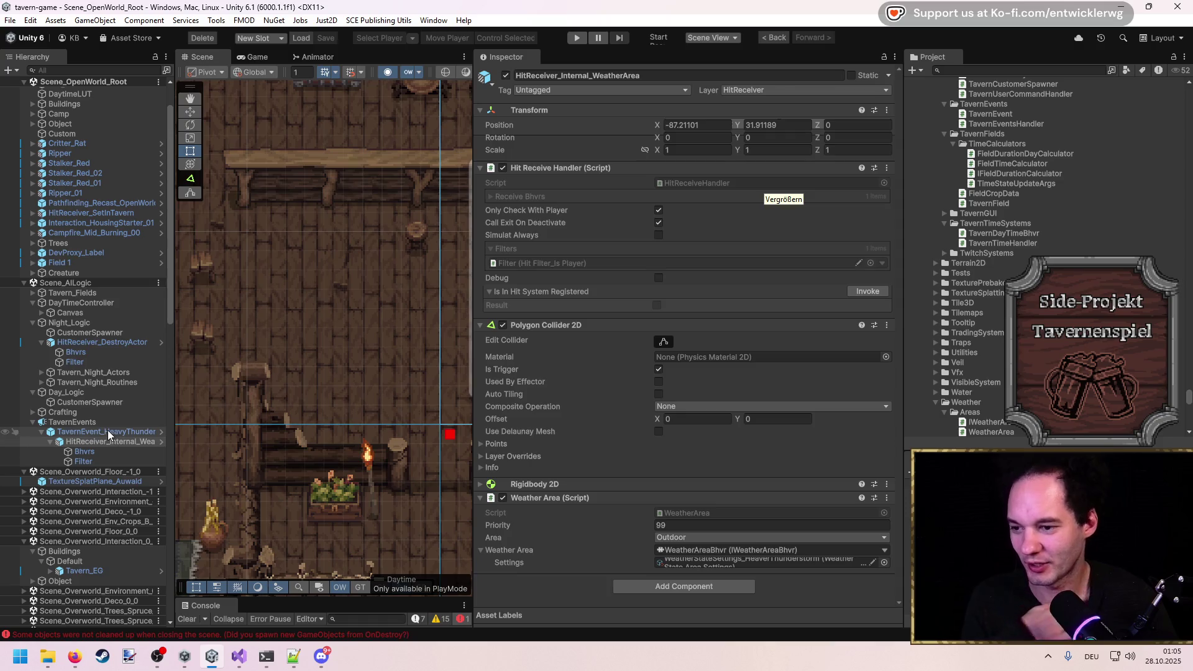
{"action": "left_click", "coordinate": [108, 432]}
{"action": "key", "text": "Delete"}
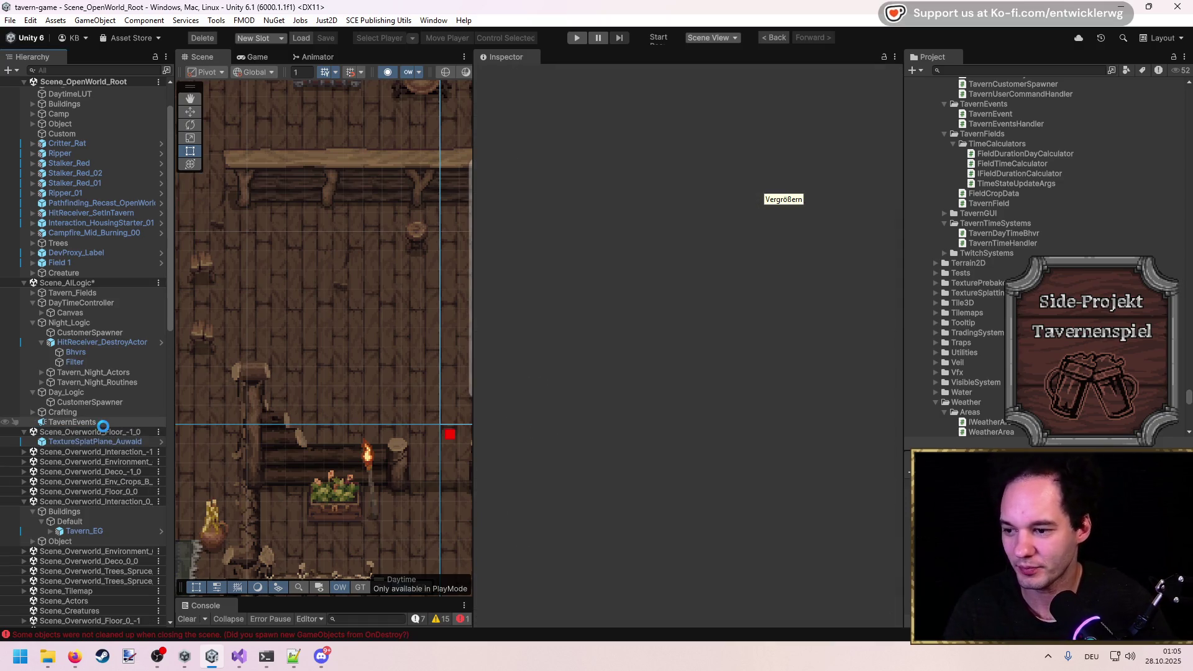
{"action": "left_click", "coordinate": [69, 422]}
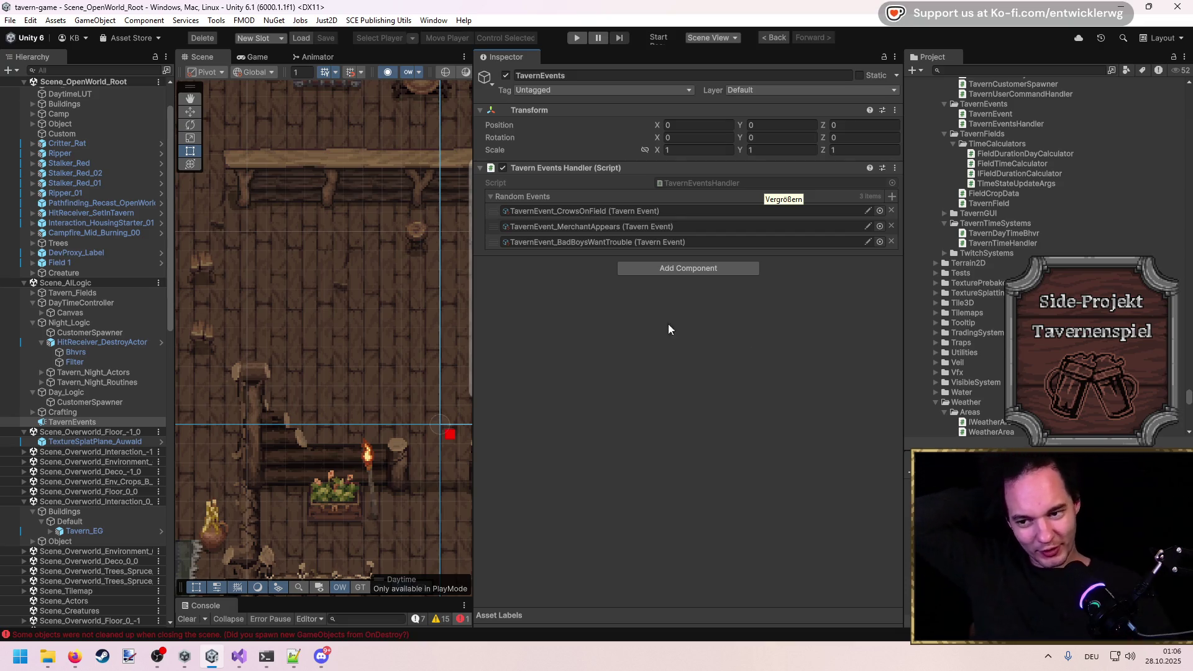
Widen the Scene view, select a field plot, and open its TavernField script in Visual Studio.
{"action": "left_click_drag", "start_coordinate": [477, 291], "coordinate": [668, 291]}
{"action": "scroll", "coordinate": [256, 299], "scroll_direction": "down", "scroll_amount": 3}
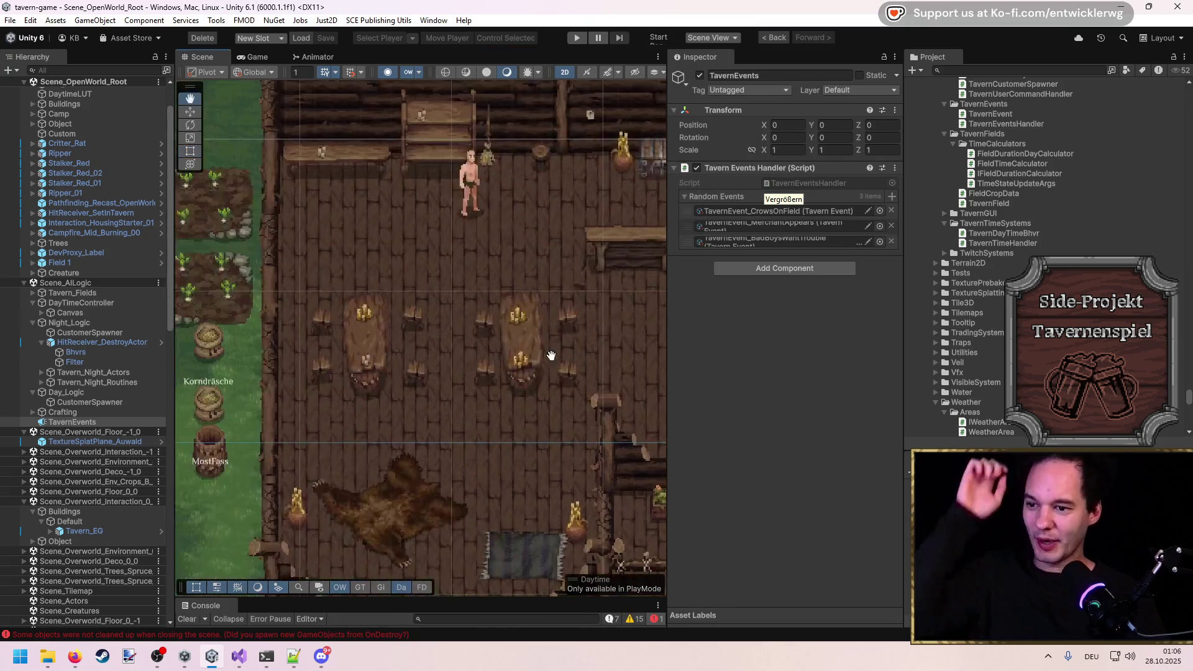
{"action": "scroll", "coordinate": [435, 333], "scroll_direction": "up", "scroll_amount": 3}
{"action": "left_click", "coordinate": [535, 330]}
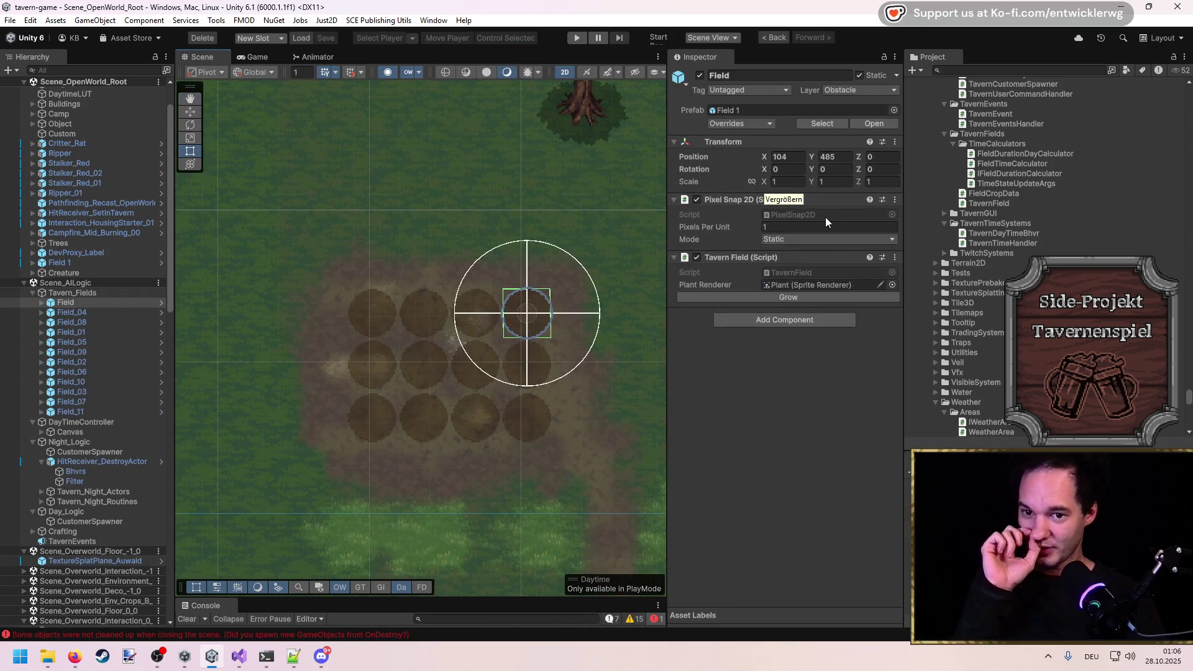
{"action": "double_click", "coordinate": [801, 275]}
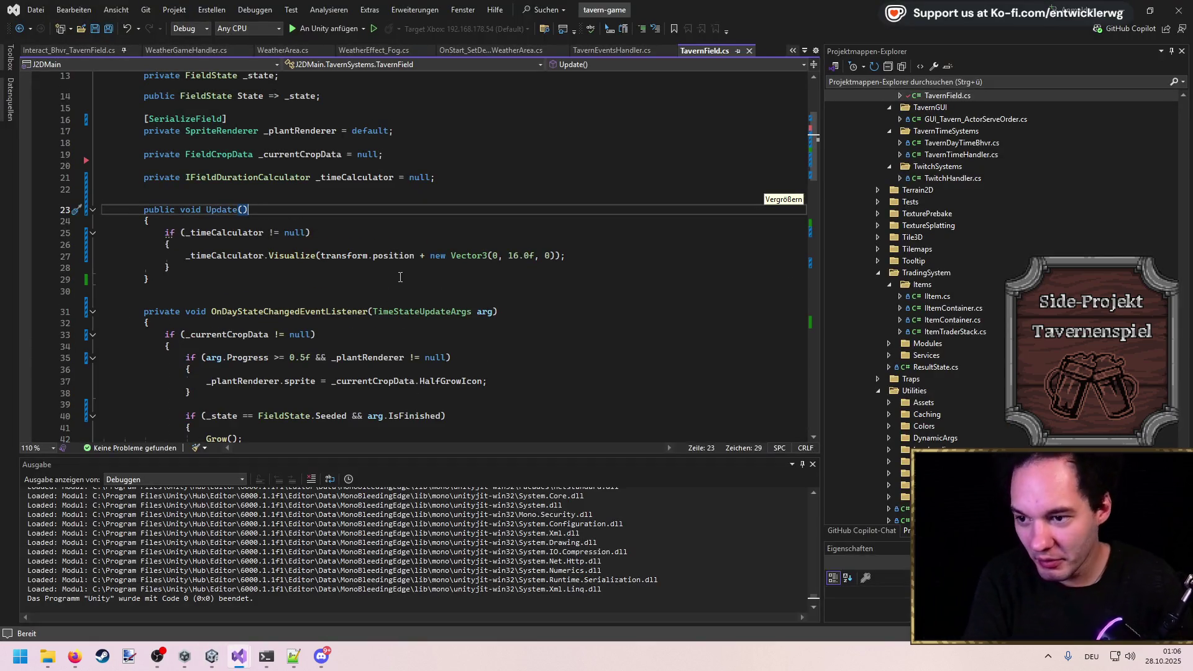
Add a [SerializeField] private bool _drawDebugVisualizer = false; field to TavernField and save.
{"action": "left_click", "coordinate": [371, 241]}
{"action": "left_click_drag", "start_coordinate": [171, 268], "coordinate": [102, 232]}
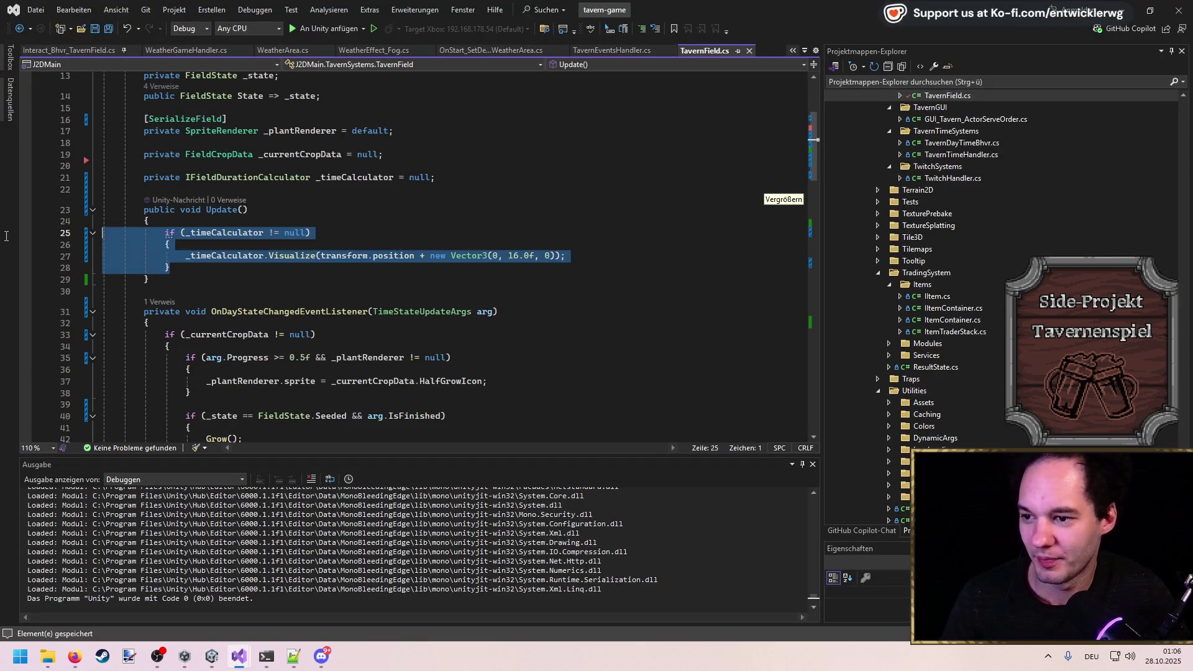
{"action": "key", "text": "ctrl+s"}
{"action": "scroll", "coordinate": [255, 212], "scroll_direction": "up", "scroll_amount": 4}
{"action": "left_click", "coordinate": [288, 258]}
{"action": "key", "text": "ctrl+d"}
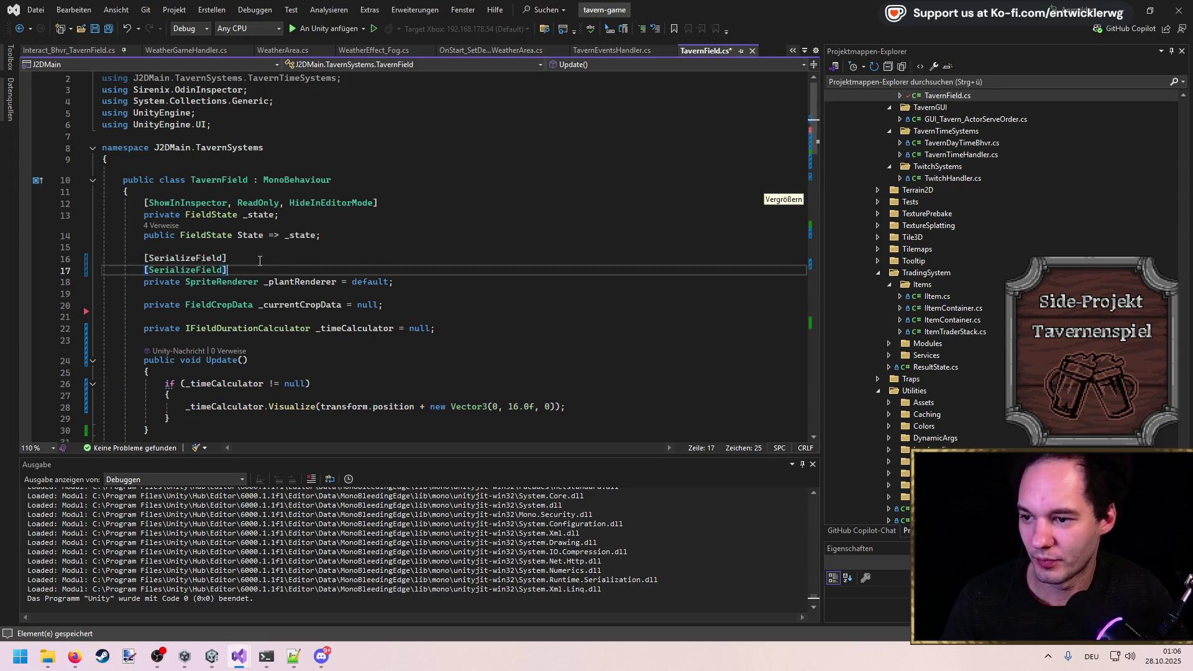
{"action": "key", "text": "Return"}
{"action": "type", "text": "private bool _"}
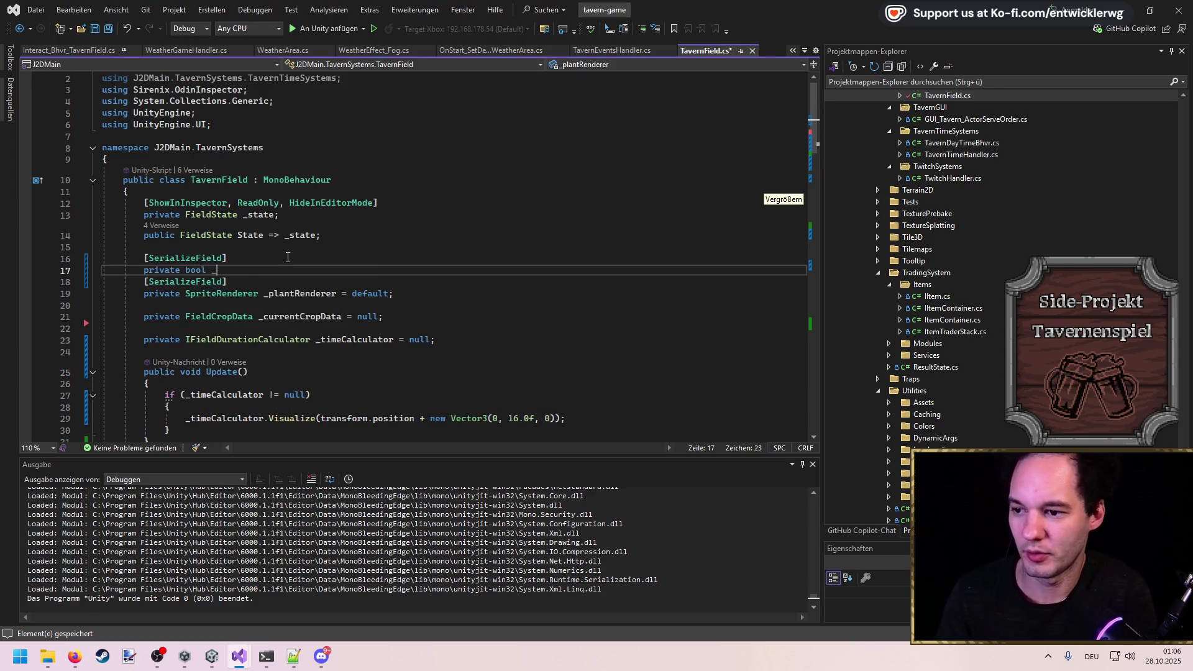
{"action": "type", "text": "drawDebug"}
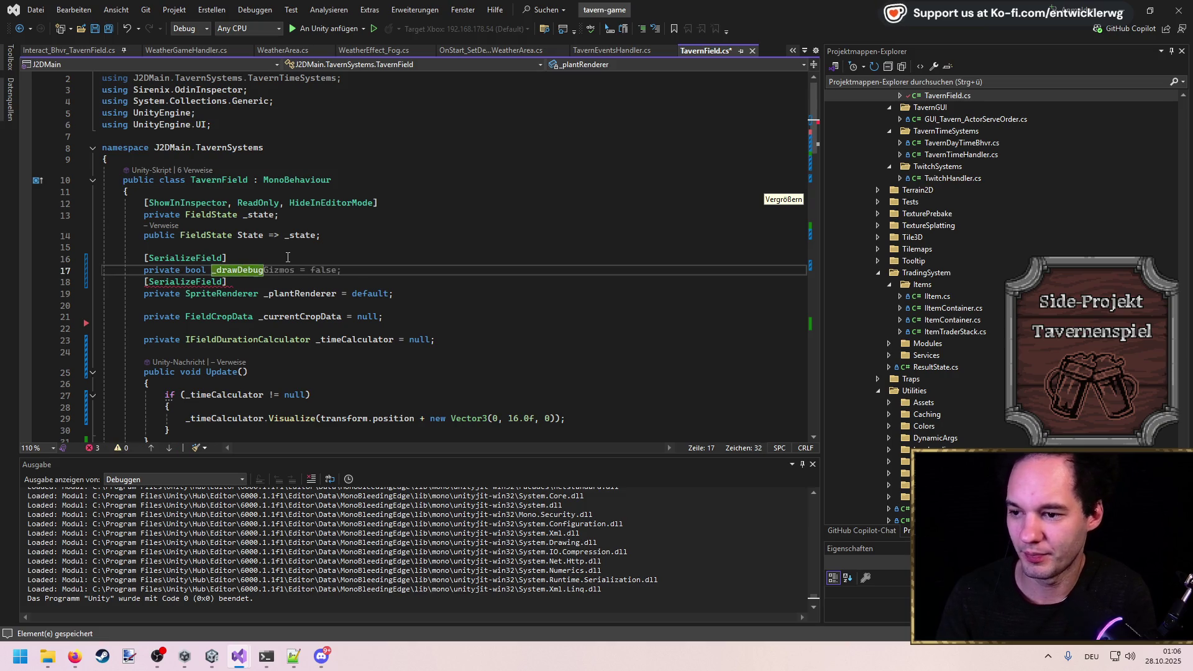
{"action": "type", "text": "Visualiz"}
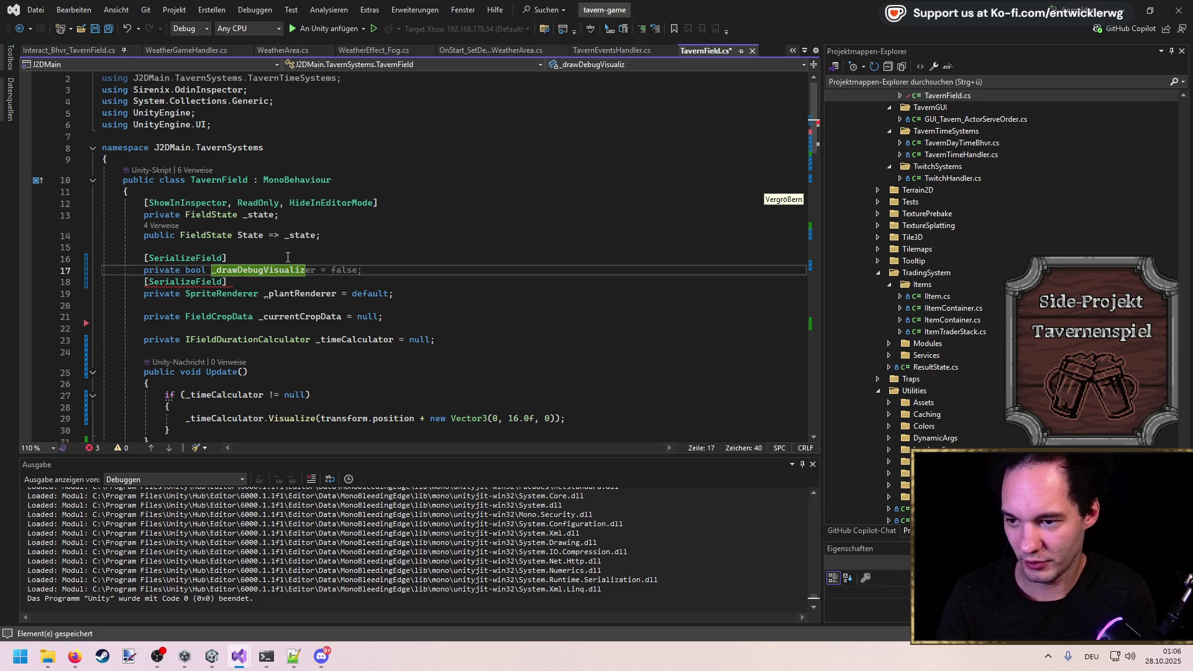
{"action": "key", "text": "Tab"}
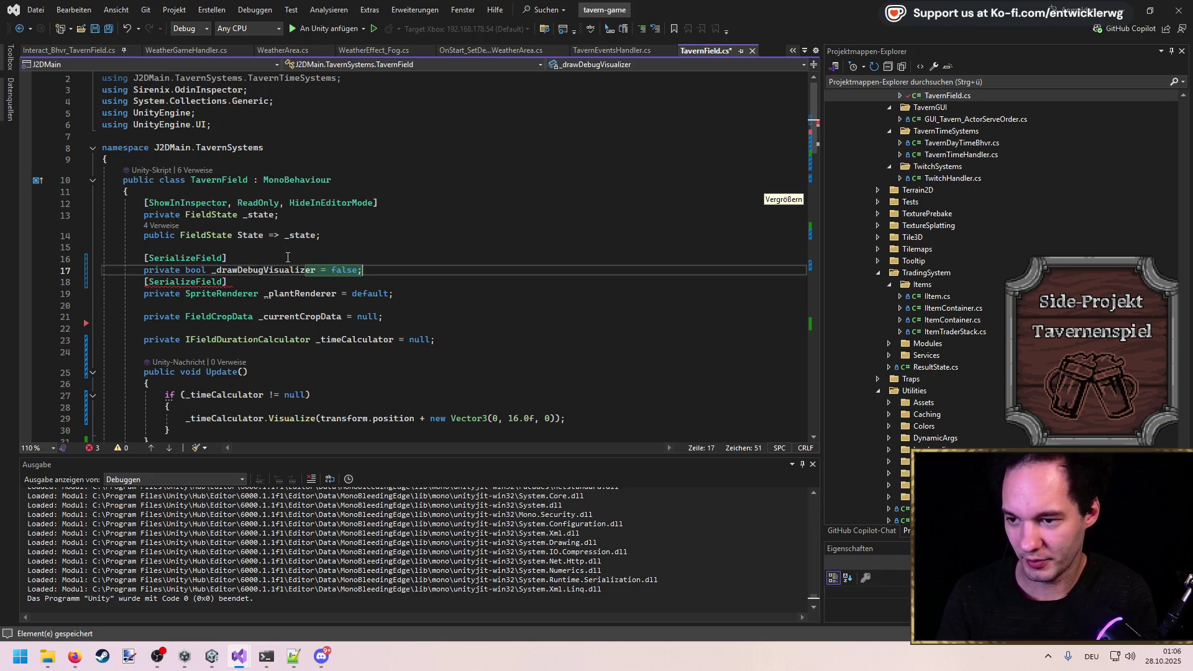
{"action": "key", "text": "ctrl+s"}
Change the Update check to if (_timeCalculator != null && _drawDebugVisualizer) and return to Unity to recompile.
{"action": "double_click", "coordinate": [290, 270]}
{"action": "key", "text": "ctrl+c"}
{"action": "left_click", "coordinate": [304, 395]}
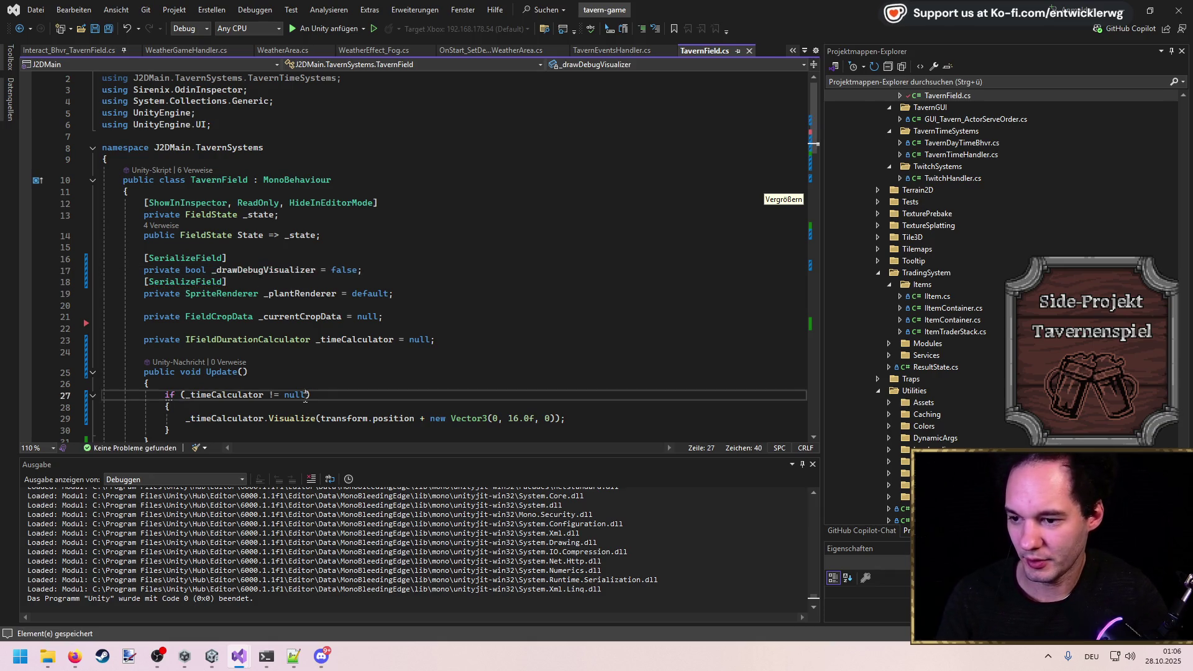
{"action": "type", "text": "&&"}
{"action": "key", "text": "ctrl+v"}
{"action": "key", "text": "alt+Tab"}
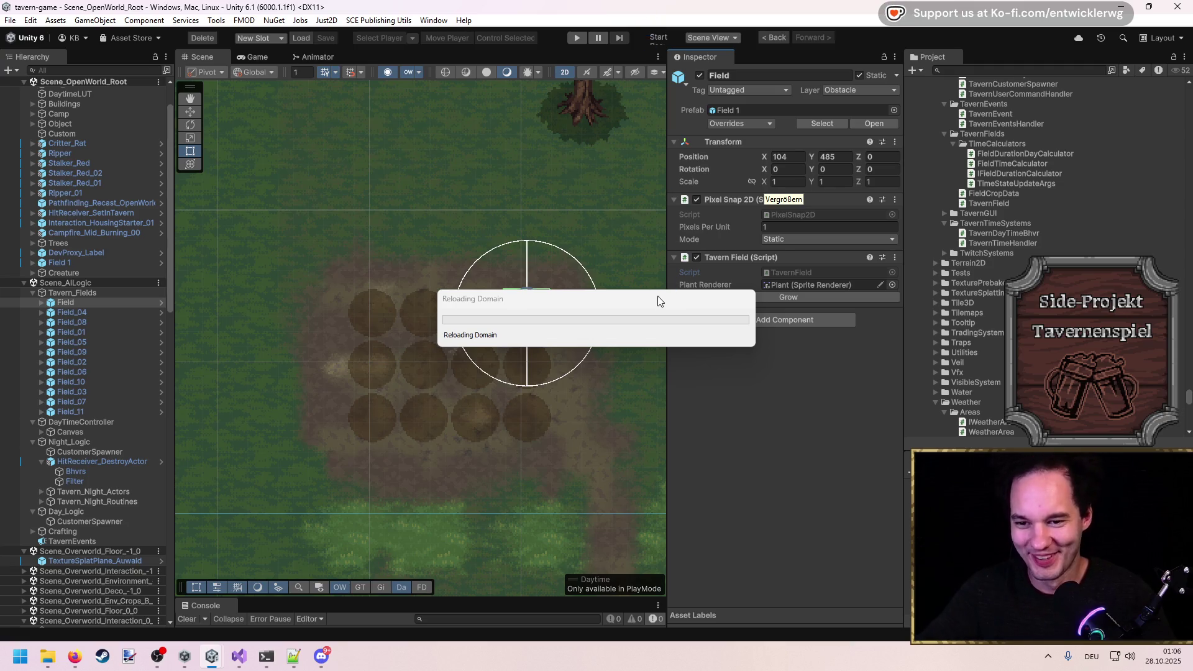
Move the Reloading Domain dialog aside, widen the Inspector and Scene view, and pan to the crop beds.
{"action": "left_click_drag", "start_coordinate": [660, 301], "coordinate": [528, 485]}
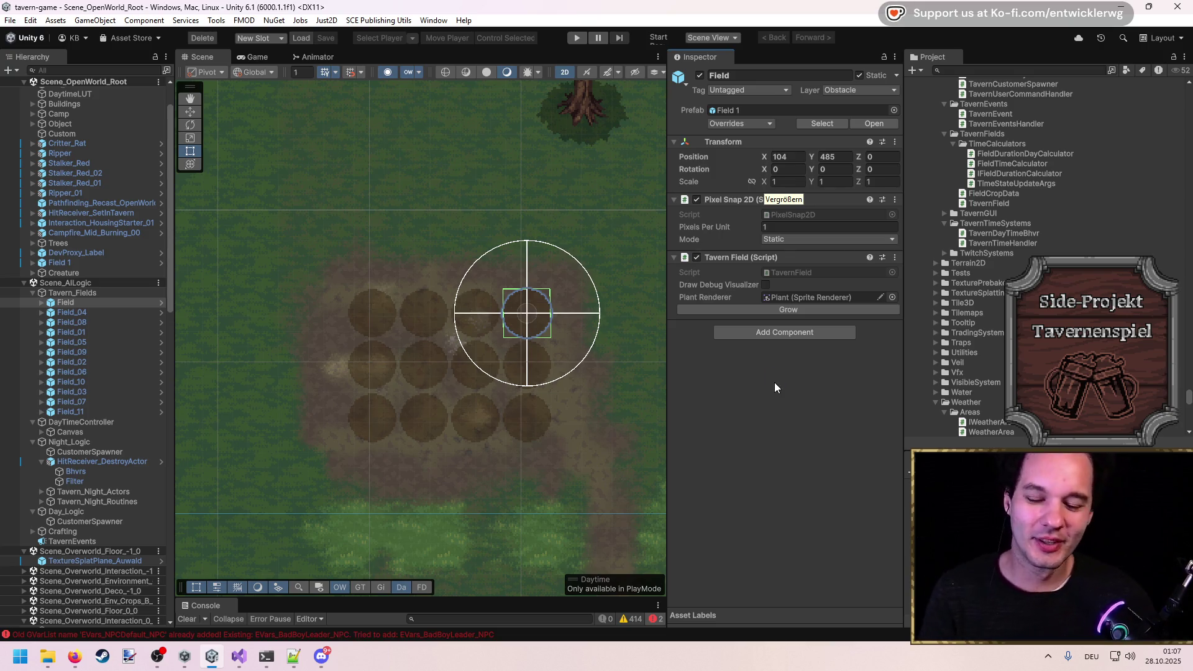
{"action": "left_click_drag", "start_coordinate": [906, 386], "coordinate": [1032, 386]}
{"action": "left_click_drag", "start_coordinate": [667, 400], "coordinate": [855, 399]}
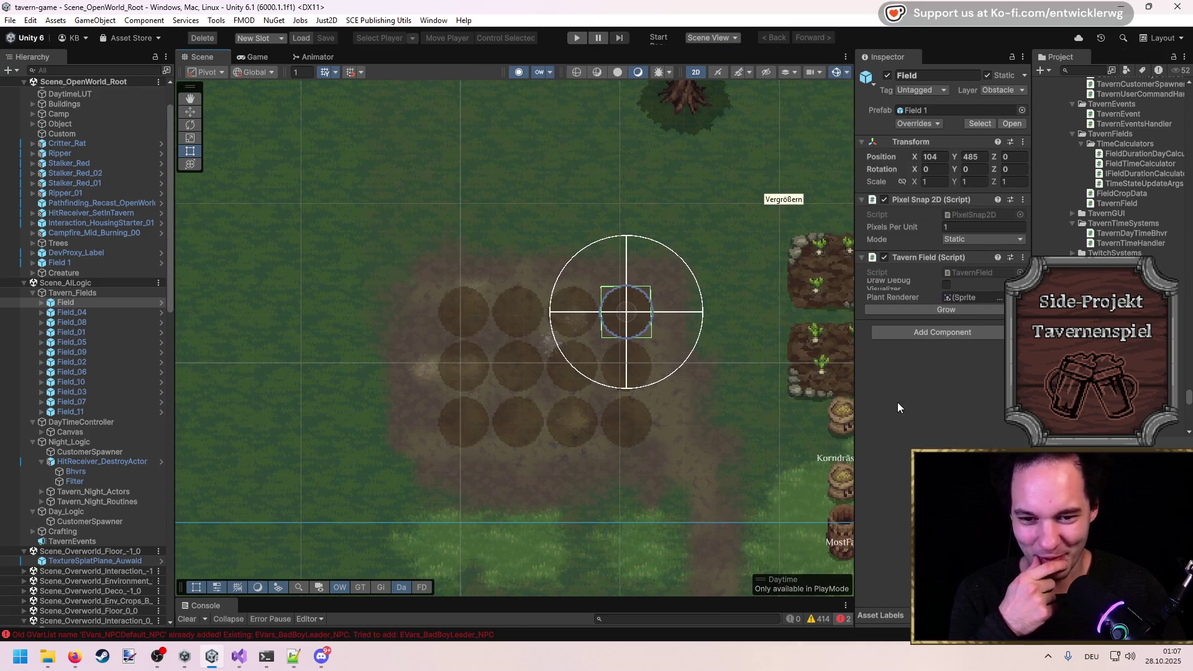
{"action": "mouse_move", "coordinate": [690, 386]}
{"action": "left_mouse_down"}
{"action": "mouse_move", "coordinate": [724, 386]}
{"action": "mouse_move", "coordinate": [575, 357]}
{"action": "mouse_move", "coordinate": [565, 322]}
{"action": "mouse_move", "coordinate": [443, 296]}
{"action": "left_mouse_up"}
Select TavernEvents in the Hierarchy and scroll through its components in the Inspector.
{"action": "left_click", "coordinate": [89, 543]}
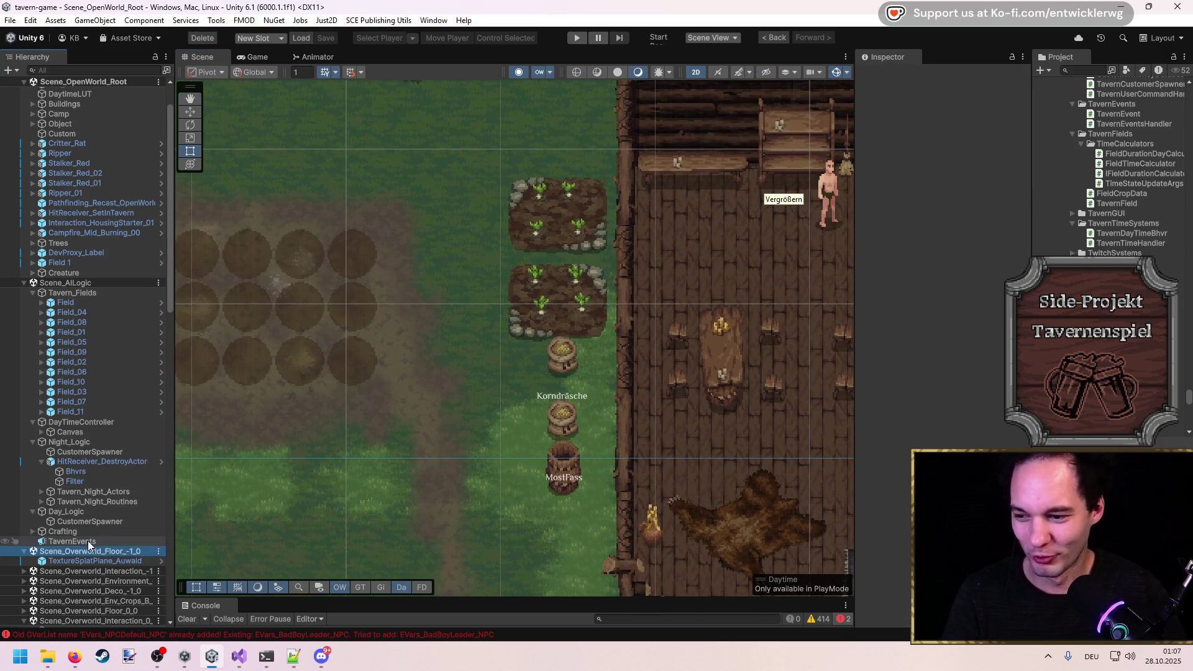
{"action": "scroll", "coordinate": [436, 373], "scroll_direction": "down", "scroll_amount": 3}
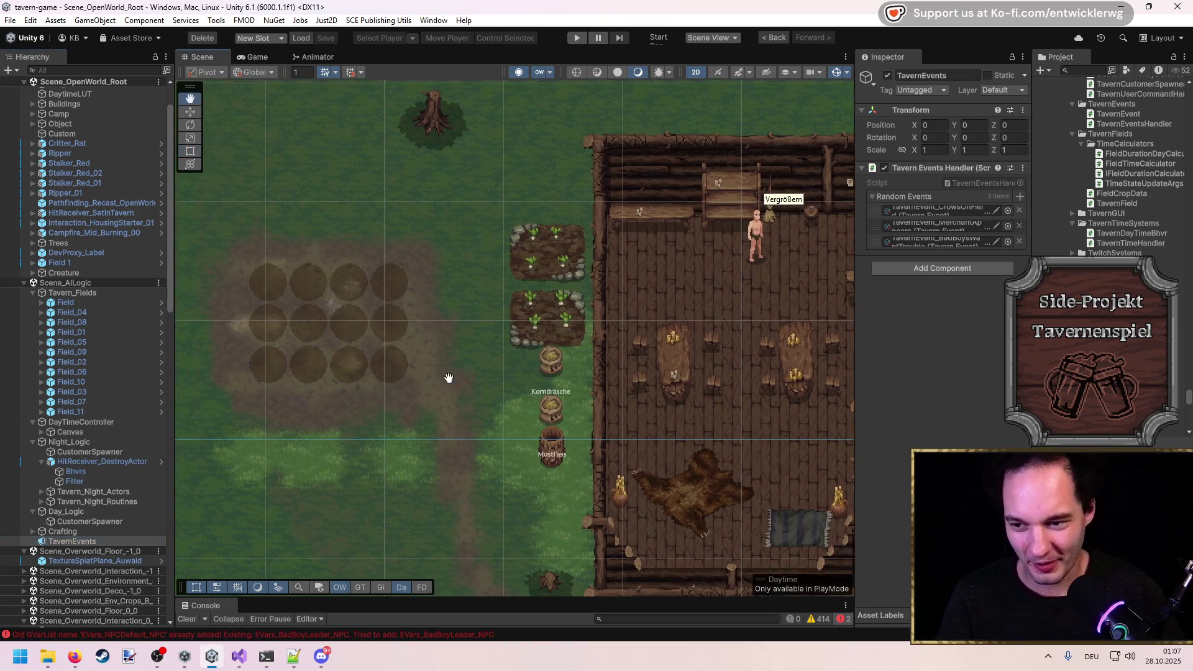
{"action": "scroll", "coordinate": [458, 388], "scroll_direction": "up", "scroll_amount": 2}
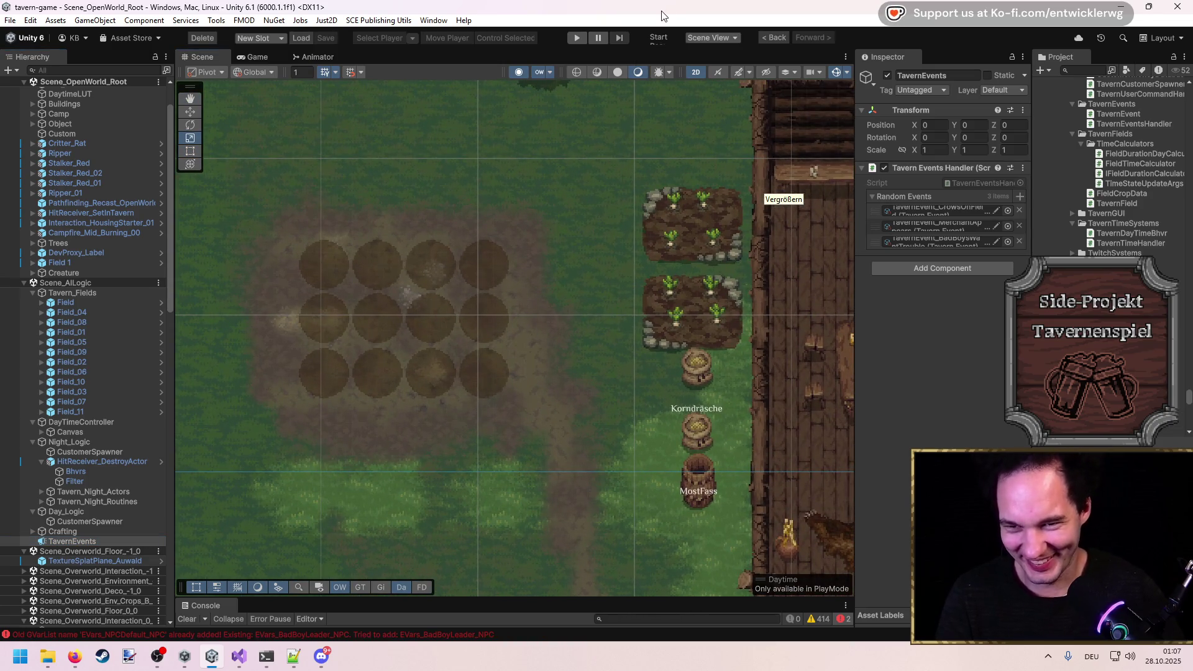
{"action": "scroll", "coordinate": [542, 336], "scroll_direction": "up", "scroll_amount": 2}
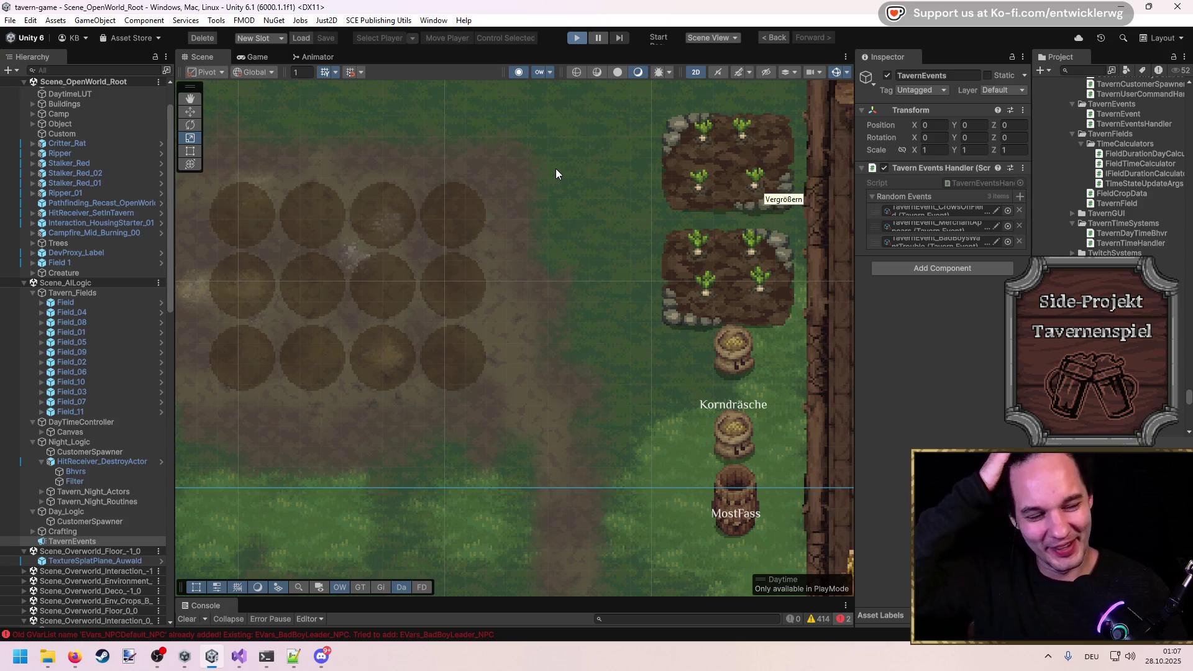
{"action": "key", "text": "ctrl+p"}
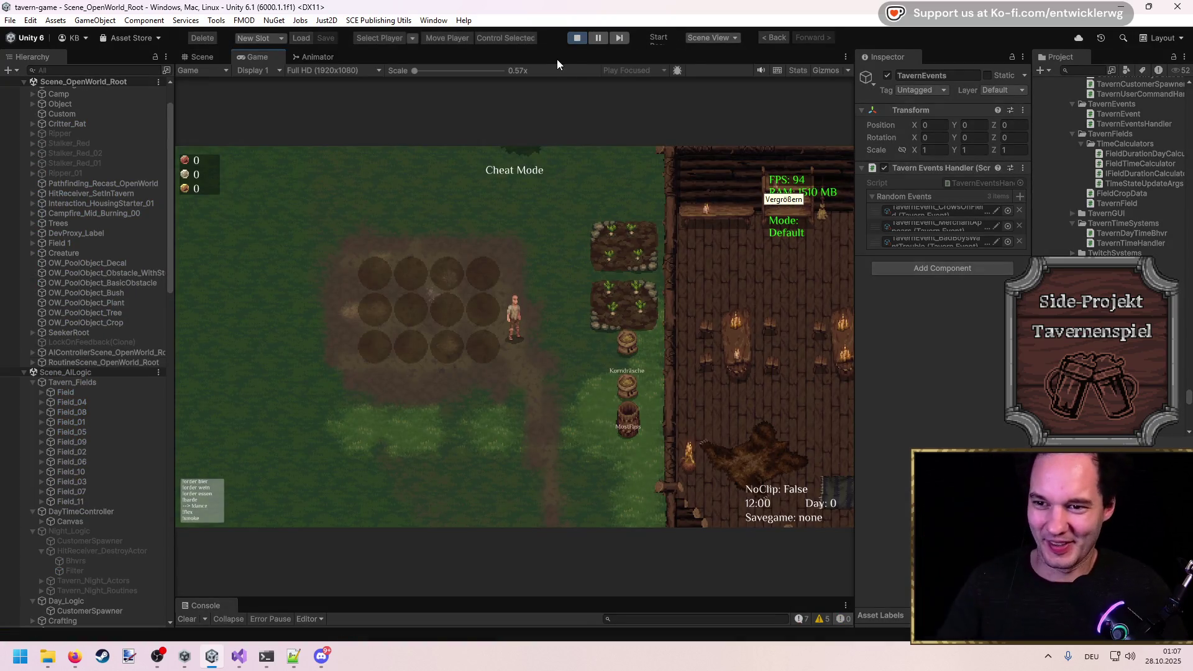
{"action": "key", "text": "shift+space"}
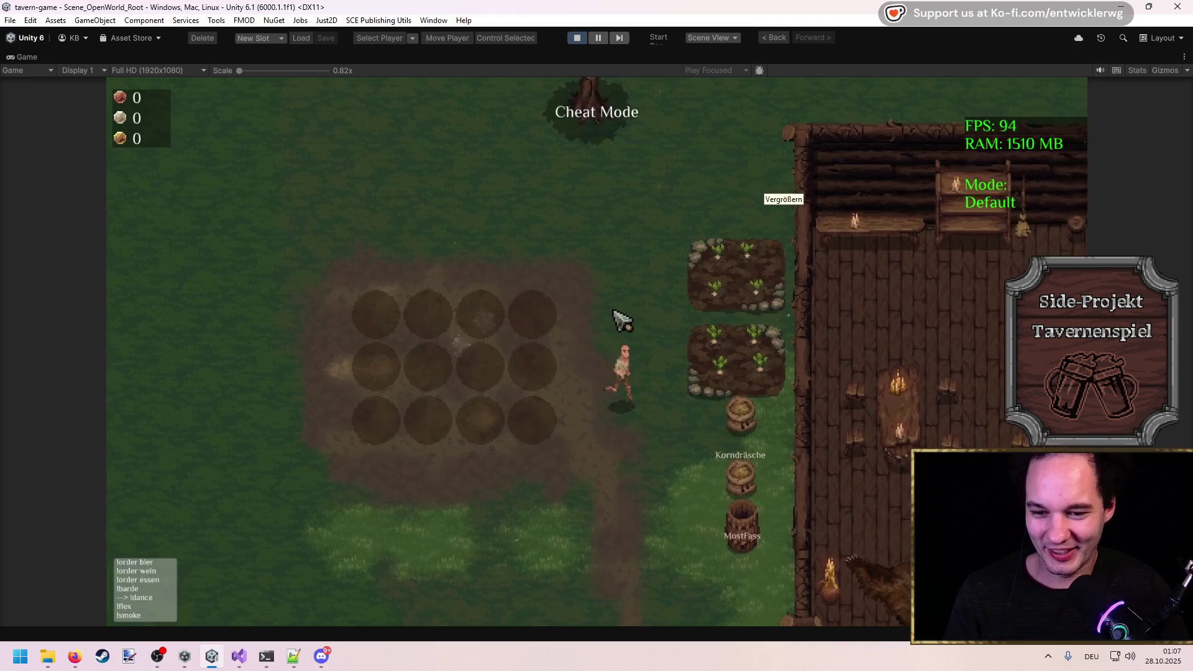
{"action": "key", "text": "e"}
{"action": "key", "text": "e"}
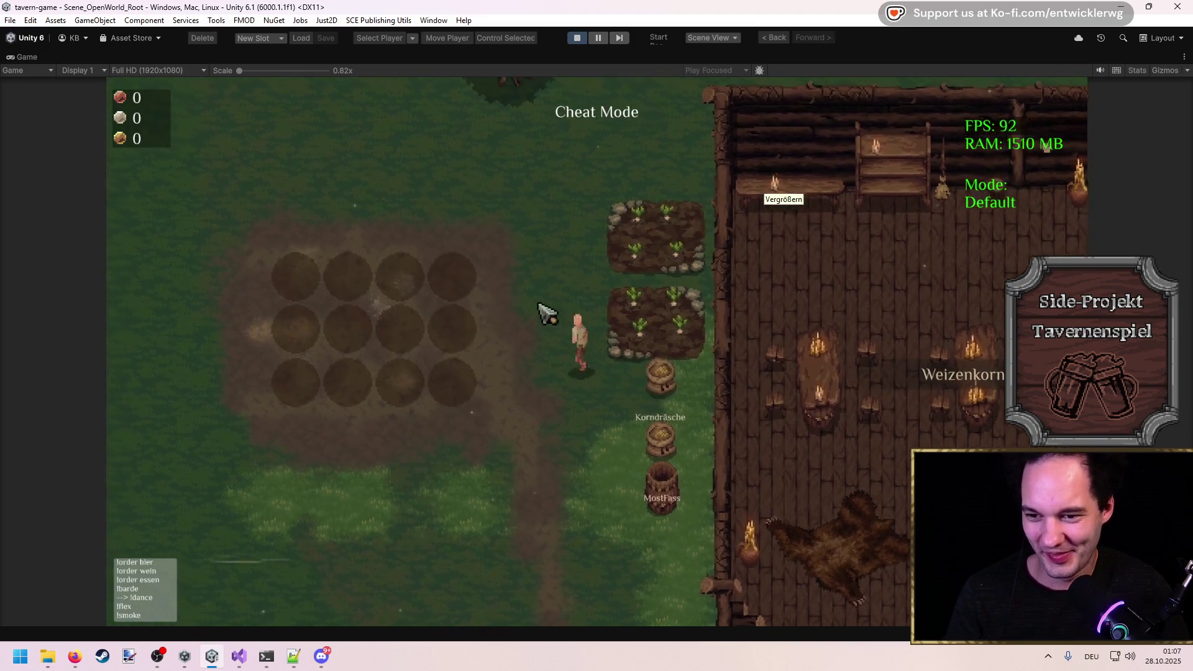
{"action": "key", "text": "e"}
{"action": "key", "text": "e"}
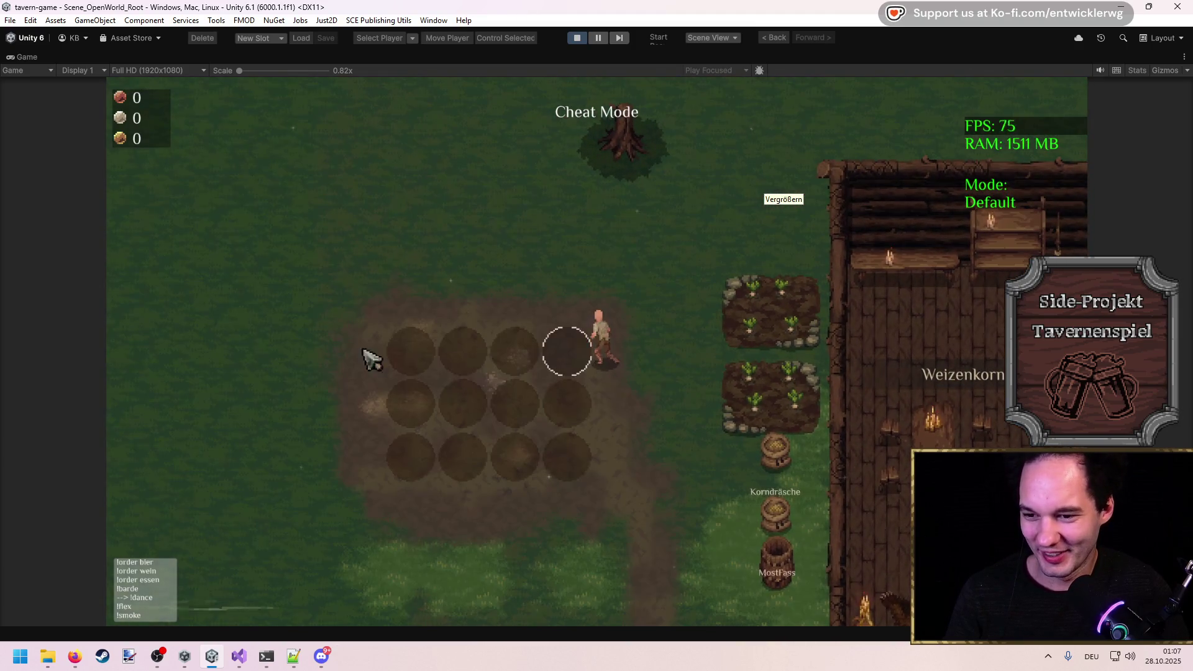
{"action": "key", "text": "e"}
{"action": "left_click", "coordinate": [192, 287]}
{"action": "left_click", "coordinate": [469, 400]}
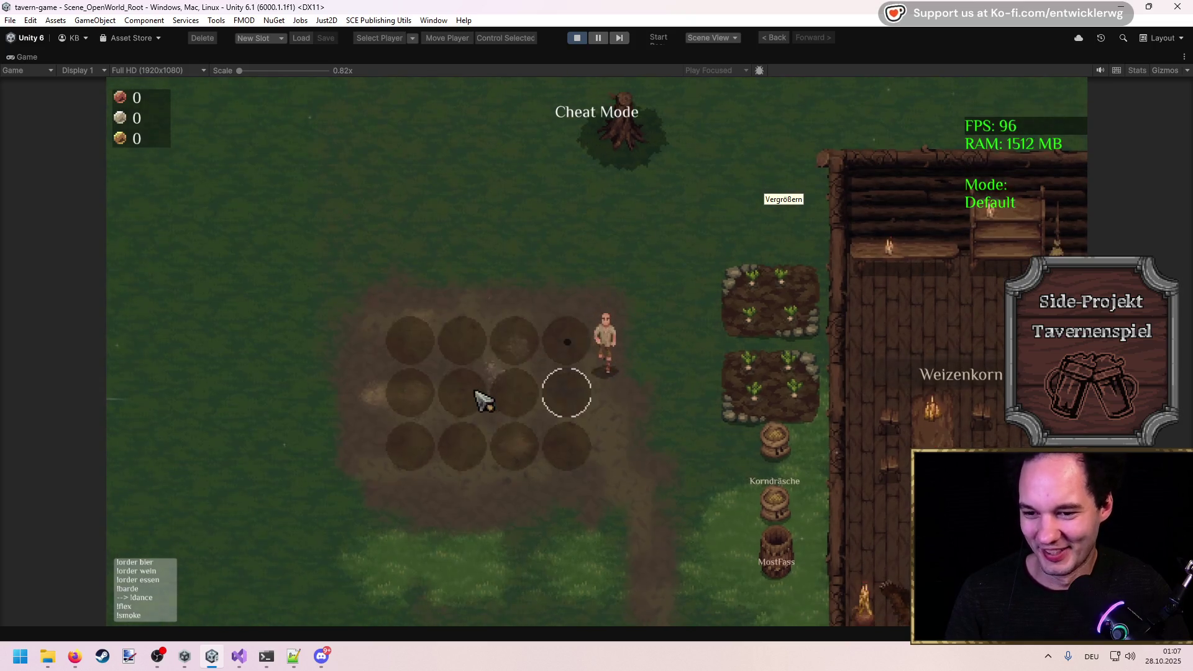
{"action": "key", "text": "e"}
{"action": "left_click", "coordinate": [192, 291]}
{"action": "left_click", "coordinate": [464, 398]}
{"action": "key", "text": "e"}
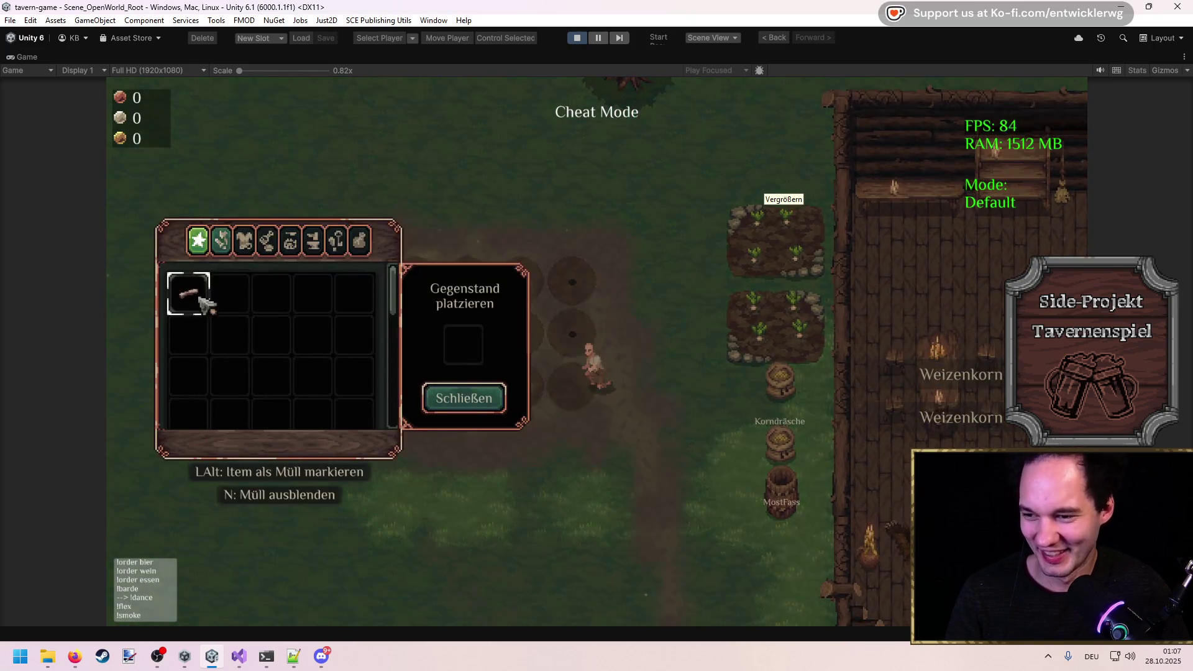
{"action": "left_click", "coordinate": [192, 291]}
{"action": "left_click", "coordinate": [464, 398]}
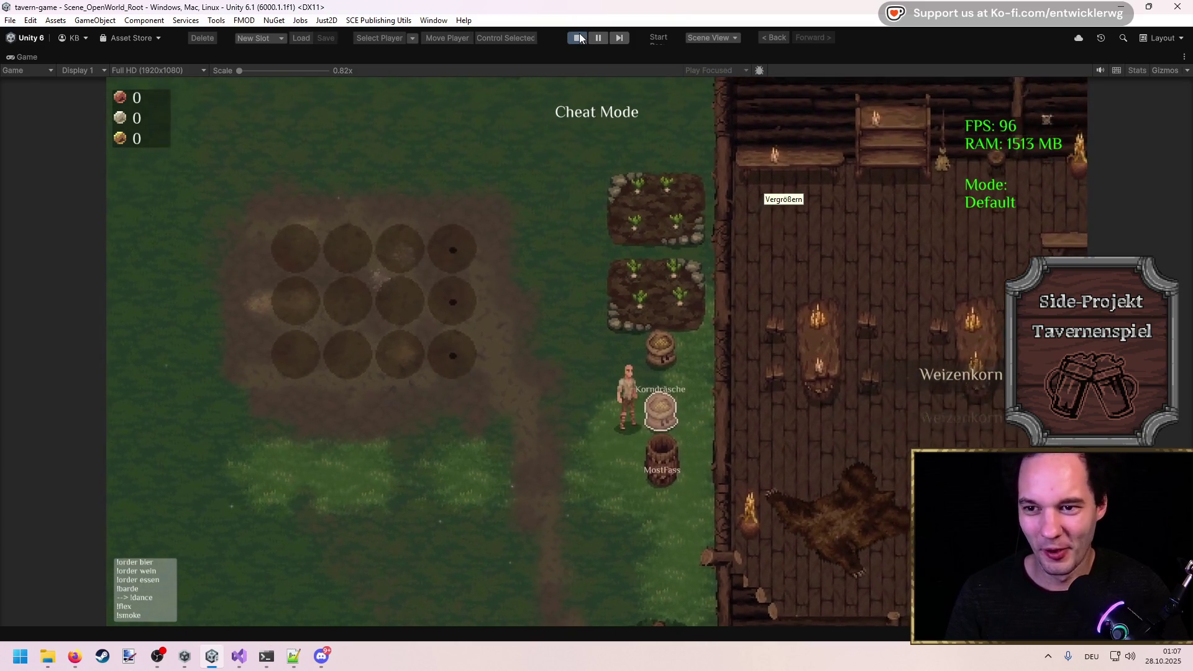
{"action": "left_click", "coordinate": [580, 38]}
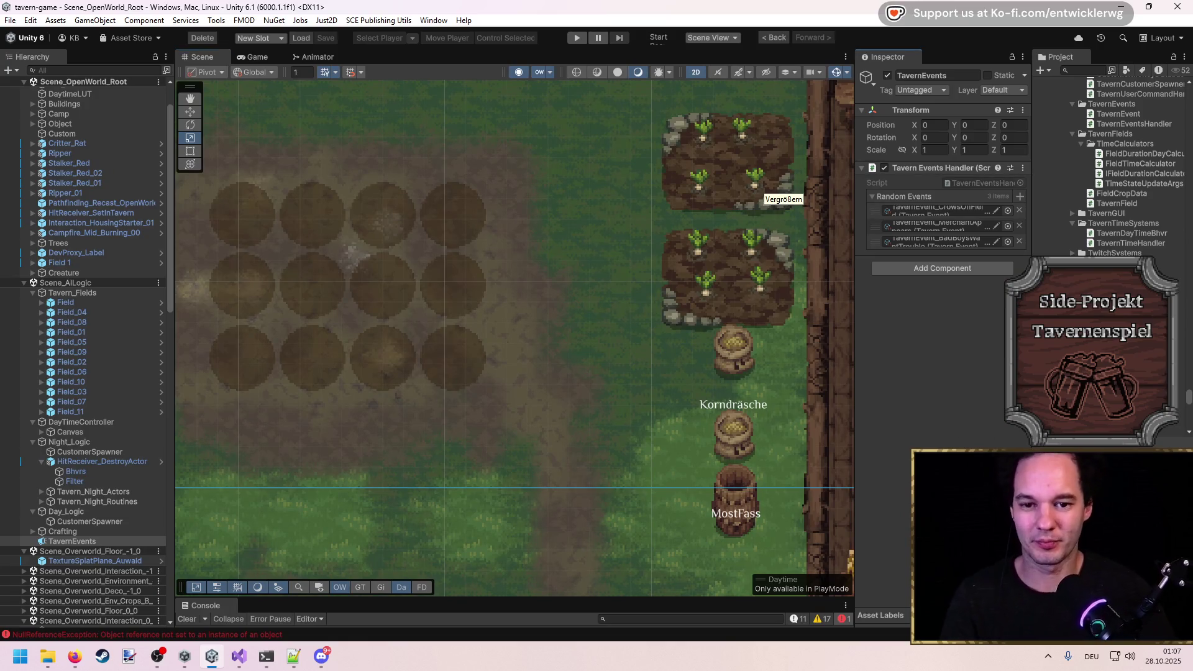
Widen the Inspector, frame TavernEvents, select Field_06, and pan the Scene view to its plot.
{"action": "left_click_drag", "start_coordinate": [855, 336], "coordinate": [726, 340]}
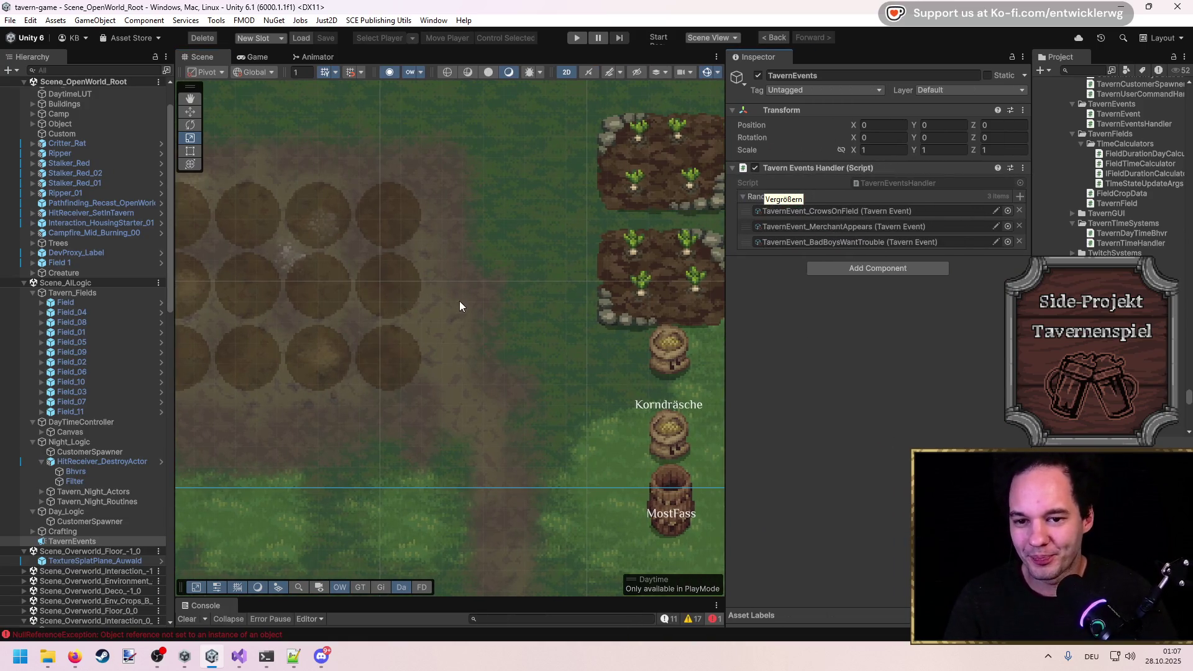
{"action": "key", "text": "f"}
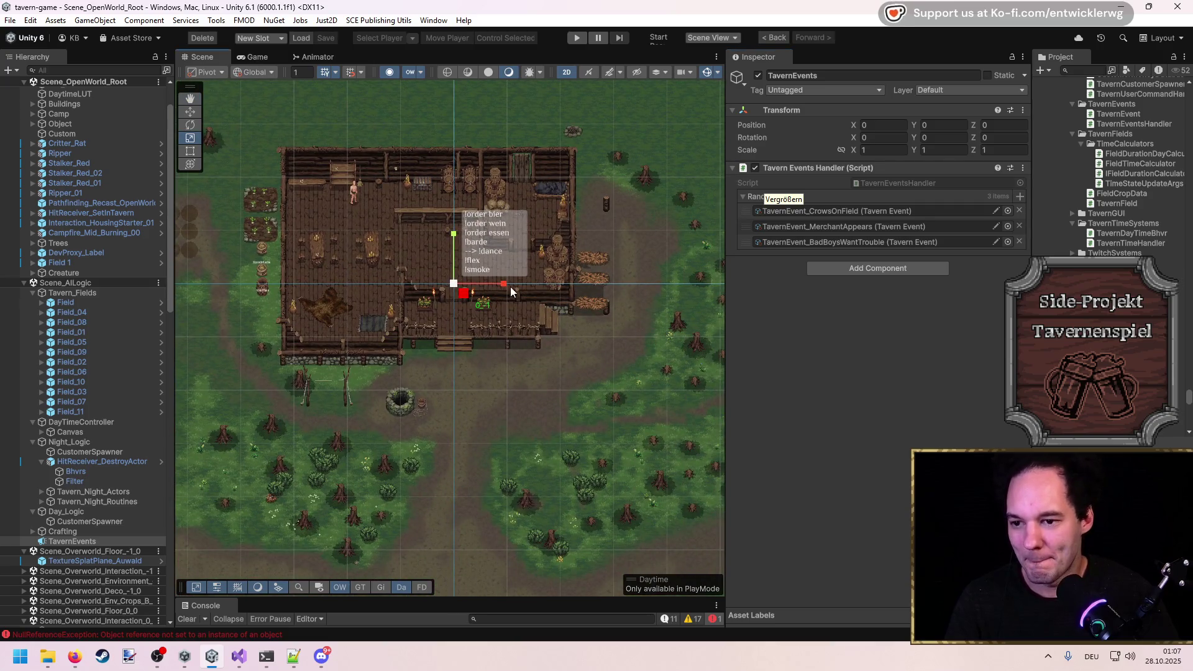
{"action": "left_click", "coordinate": [112, 371]}
{"action": "left_click_drag", "start_coordinate": [380, 353], "coordinate": [449, 364]}
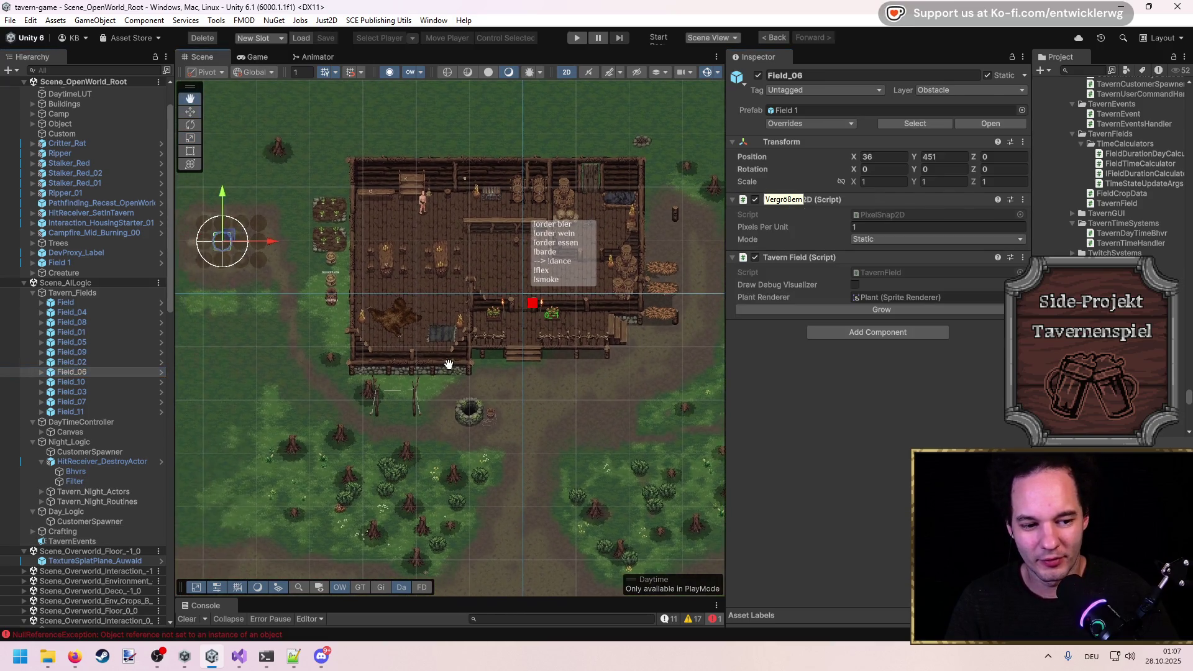